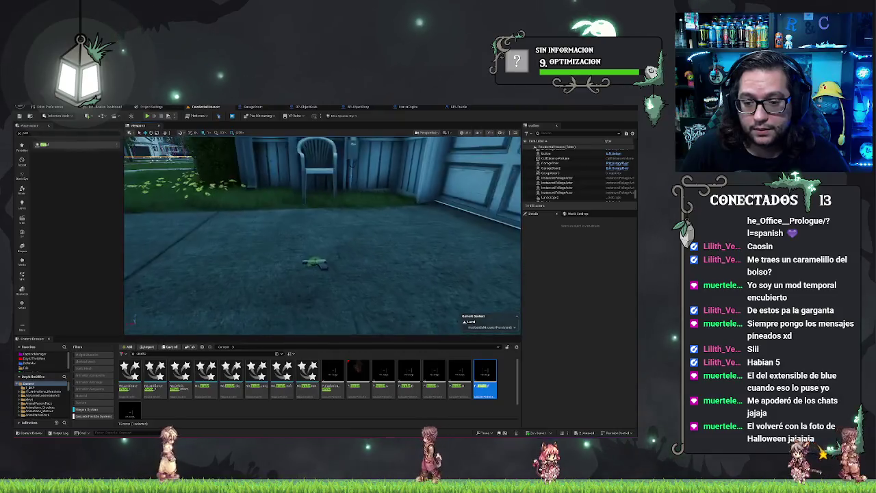
- Delete the green pistol from the ground and turn the view toward the garage door
click(308, 250)
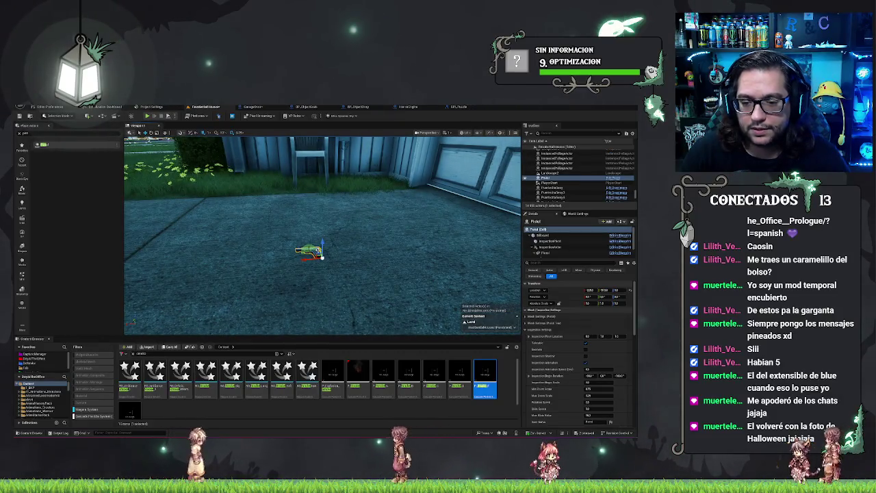
key(Delete)
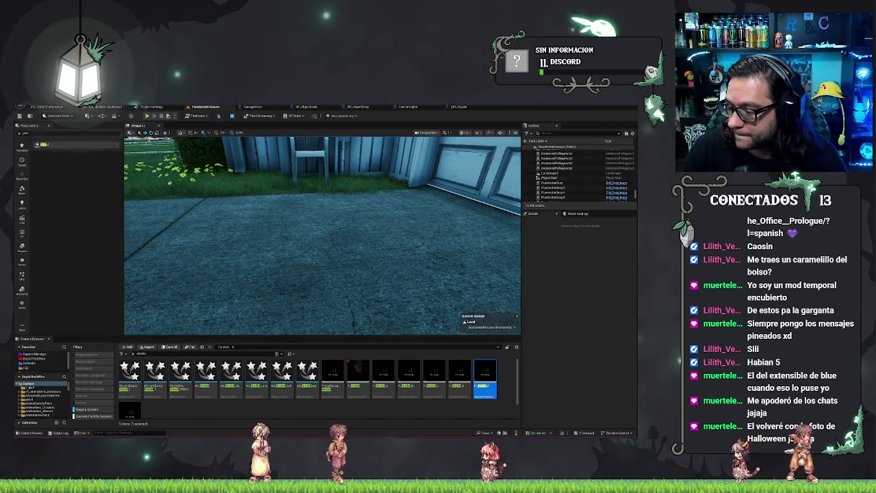
mouse_move(321, 236)
mouse_down()
mouse_move(287, 232)
mouse_move(321, 236)
mouse_move(312, 249)
mouse_move(311, 233)
mouse_move(294, 219)
mouse_move(314, 205)
mouse_move(298, 232)
mouse_up()
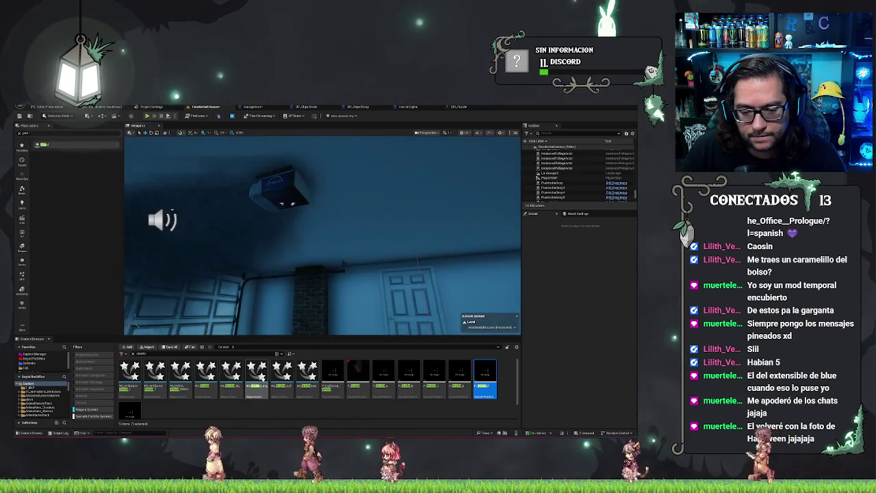
right_click(215, 374)
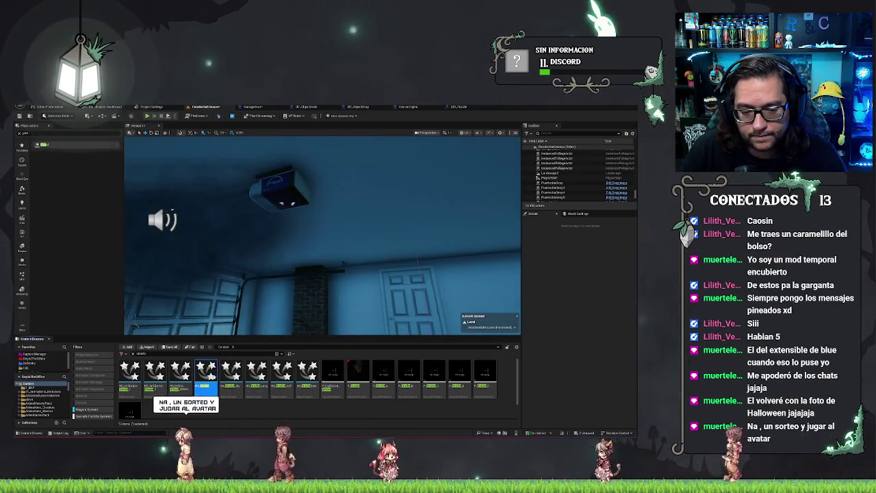
- Show the smoke asset in the Fx folder, confirm its name, and open NS_SmokeSmall
mouse_move(236, 288)
click(236, 304)
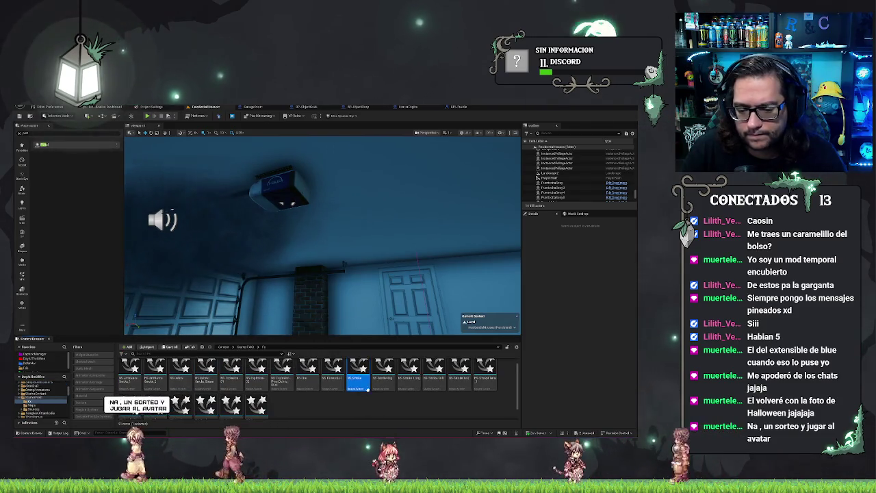
mouse_move(357, 374)
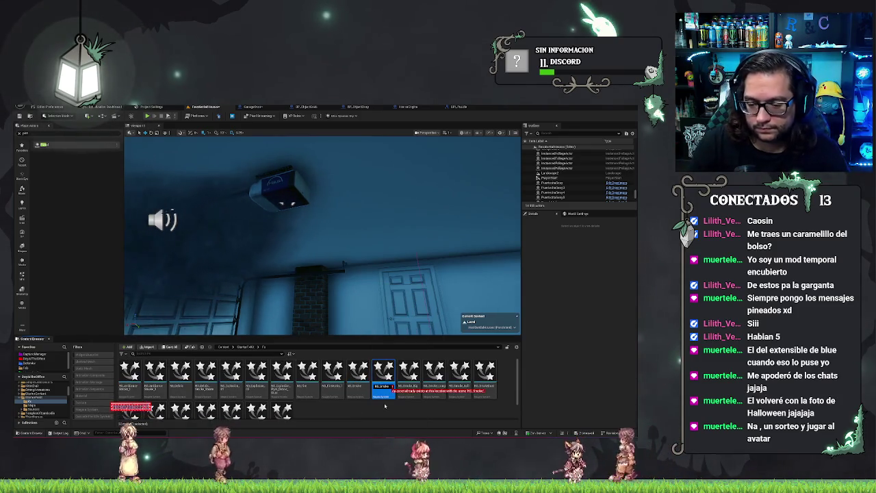
key(Return)
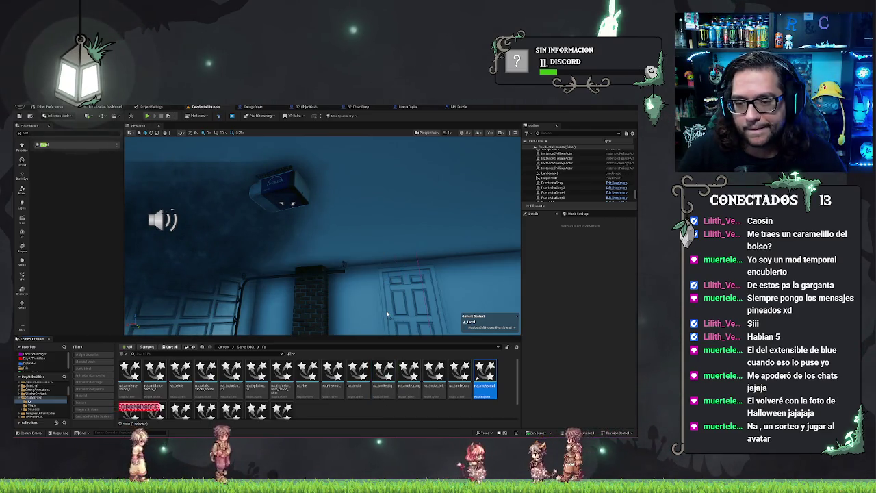
key(Return)
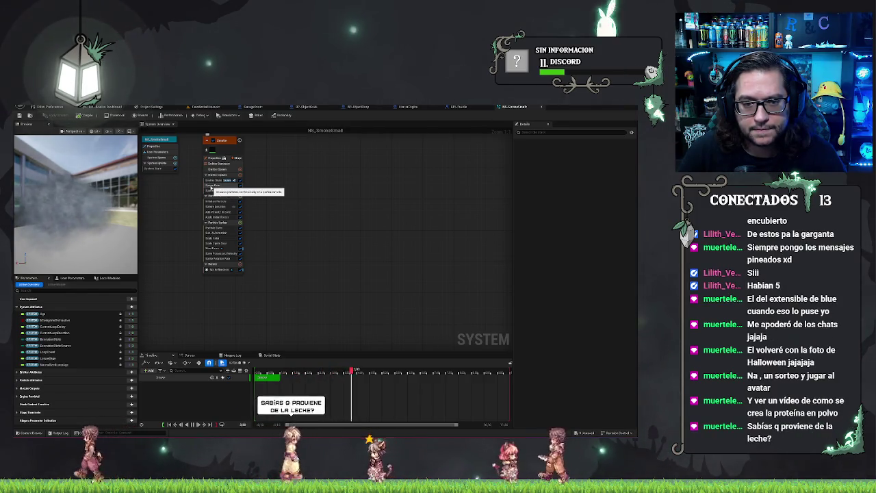
- Lower the Shape Location sphere radius from 100 to 1 and save NS_SmokeSmall
click(216, 201)
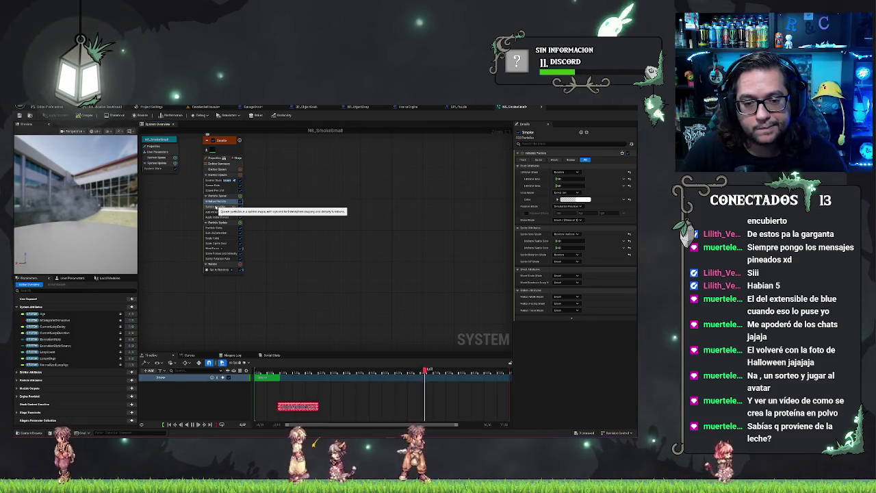
click(217, 206)
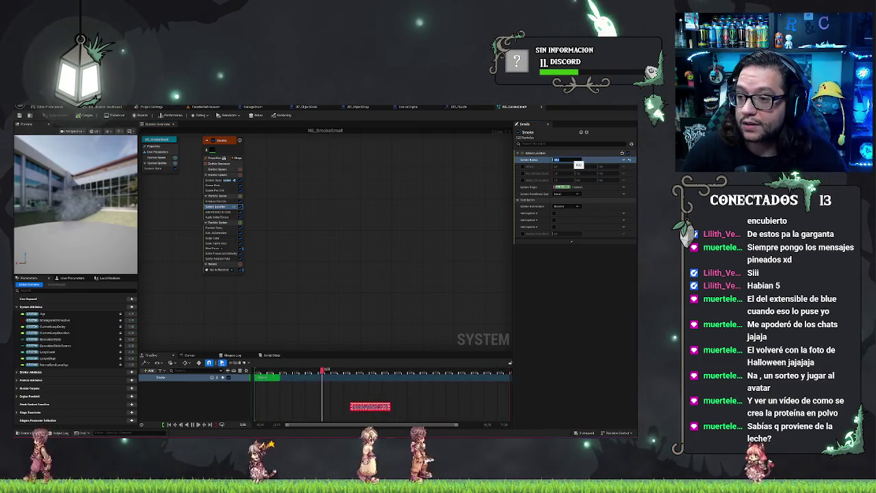
text(1)
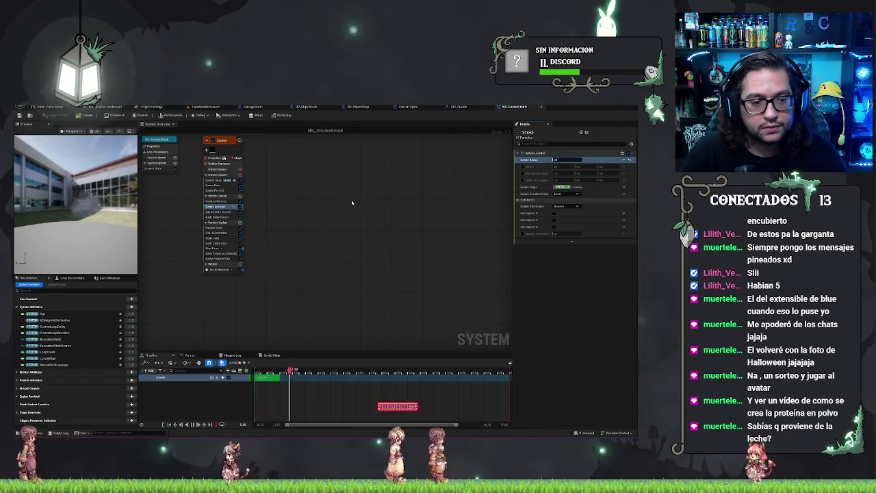
key(ctrl+s)
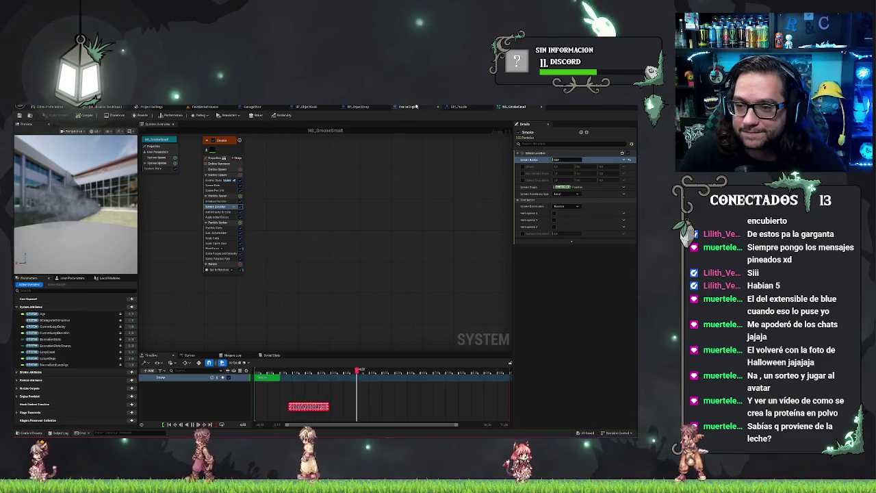
- Glance at the ObjectGrab and ObjectDrop blueprints, then assign NS_SmokeSmall to the GarageDoor smoke component
click(301, 108)
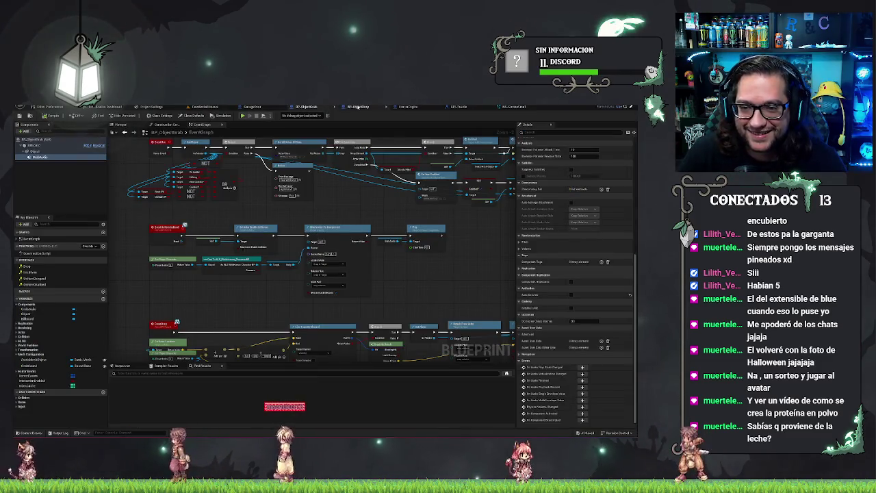
click(357, 108)
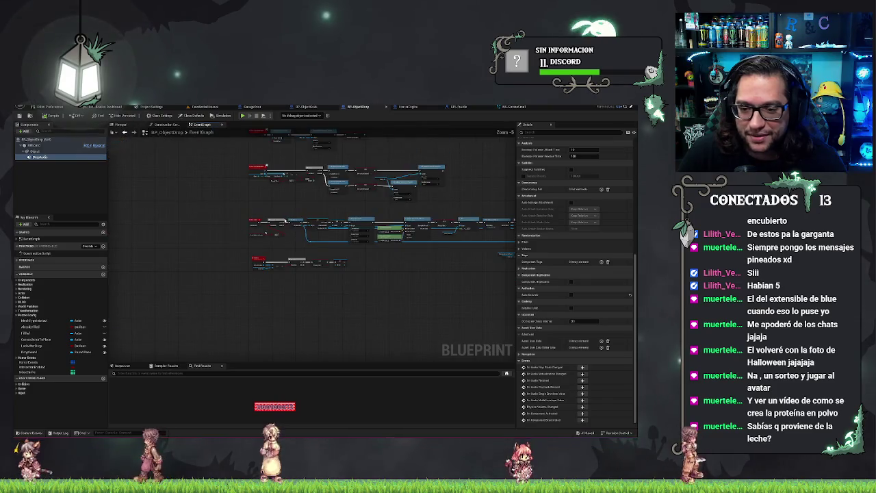
drag(309, 107, 340, 142)
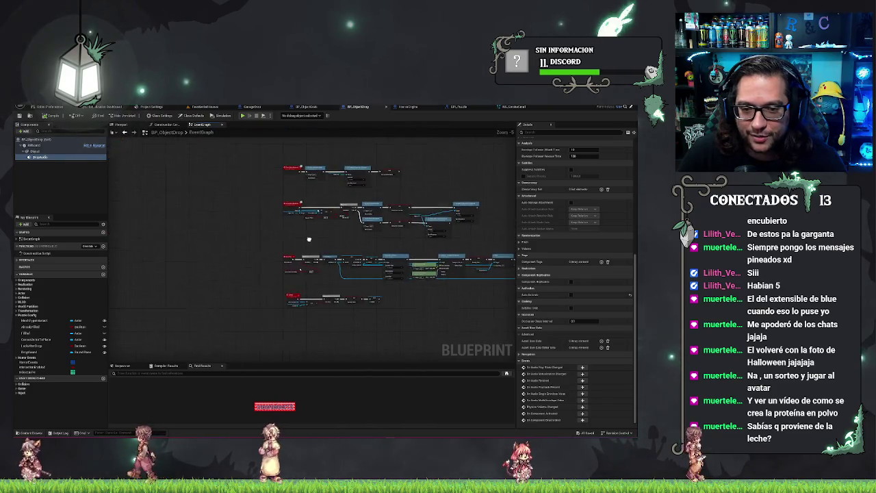
click(252, 107)
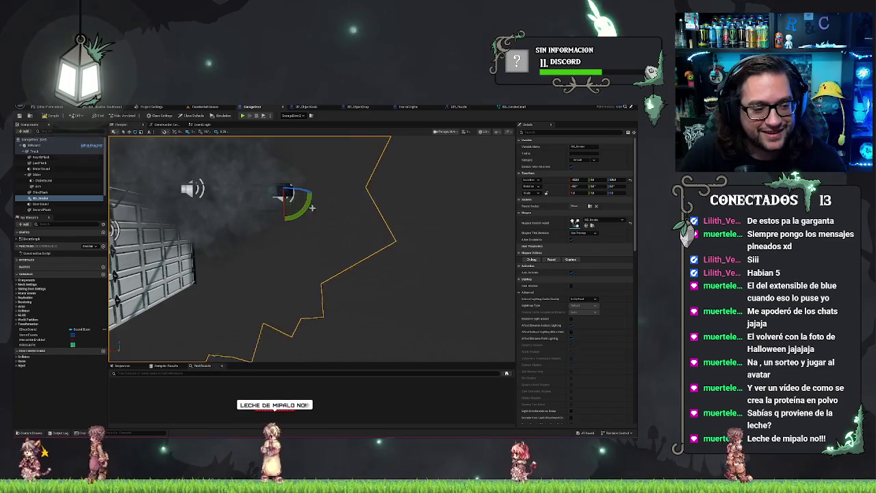
drag(312, 207, 291, 210)
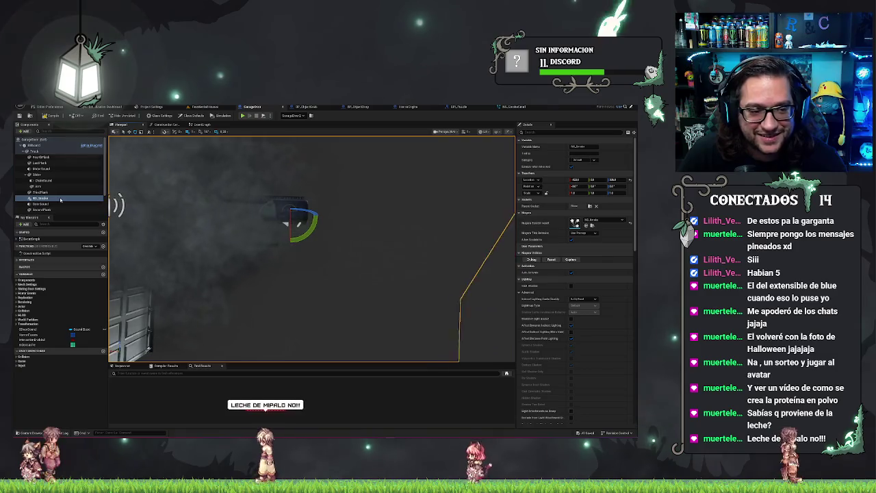
click(586, 225)
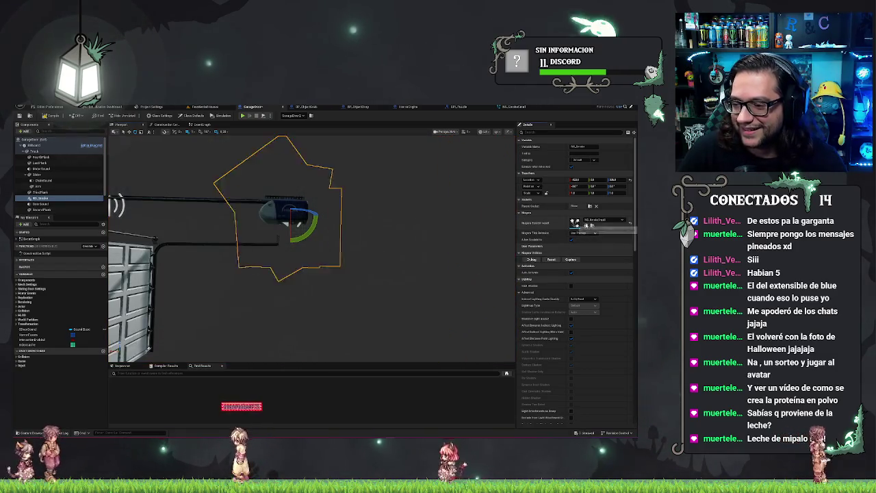
drag(291, 210, 264, 209)
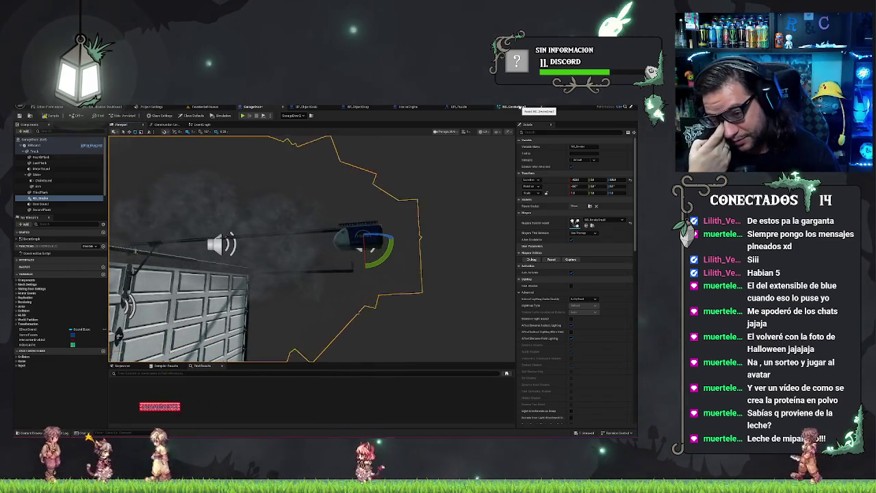
- Change the Add Velocity in Cone angle in NS_SmokeSmall and view the result in GarageDoor
click(522, 108)
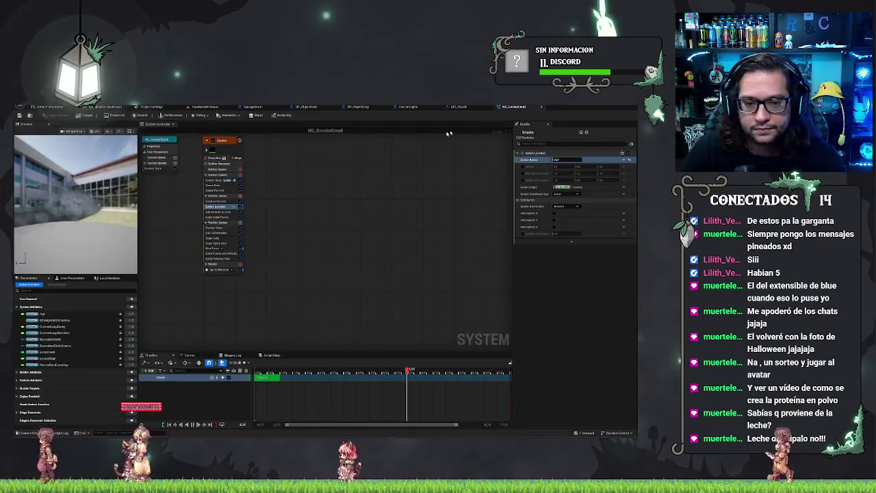
click(260, 232)
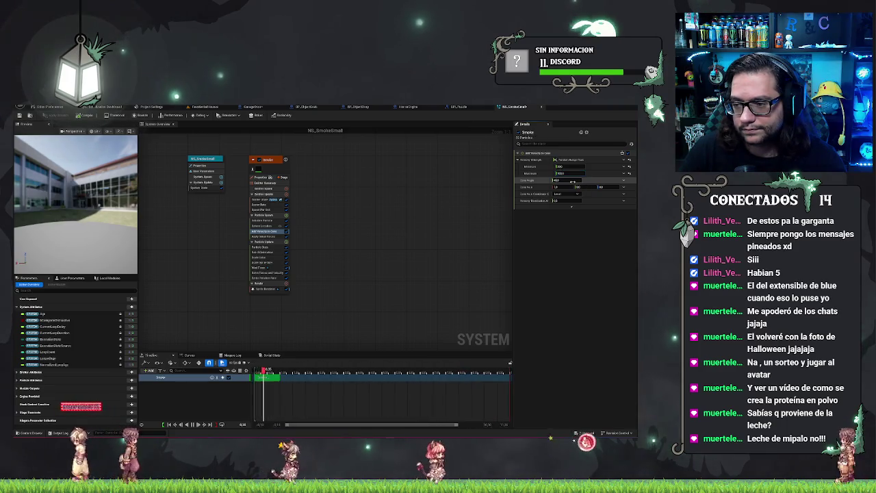
click(572, 180)
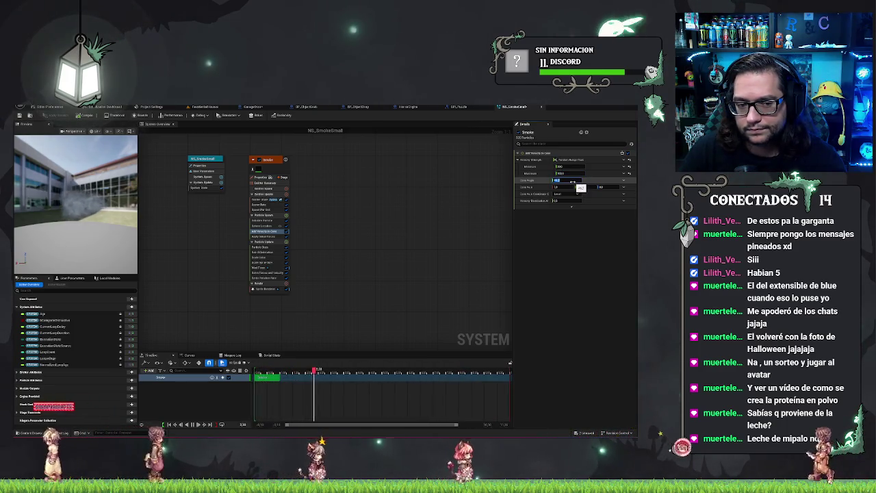
key(Return)
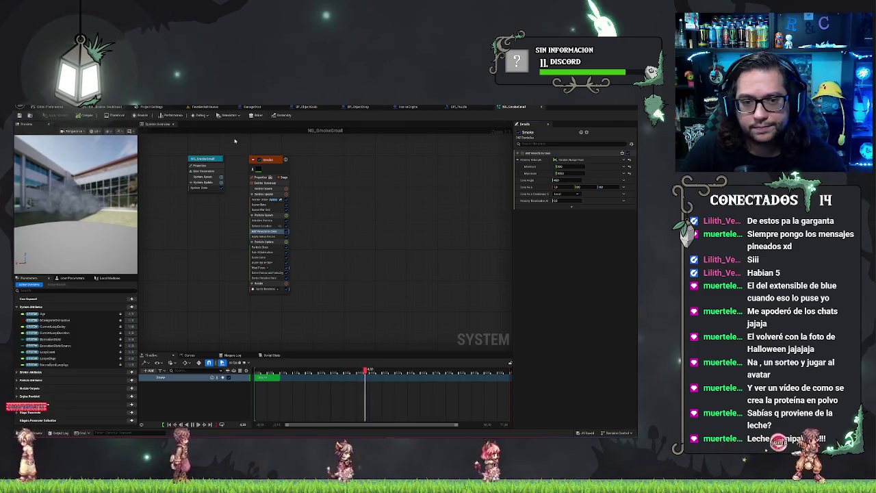
click(252, 107)
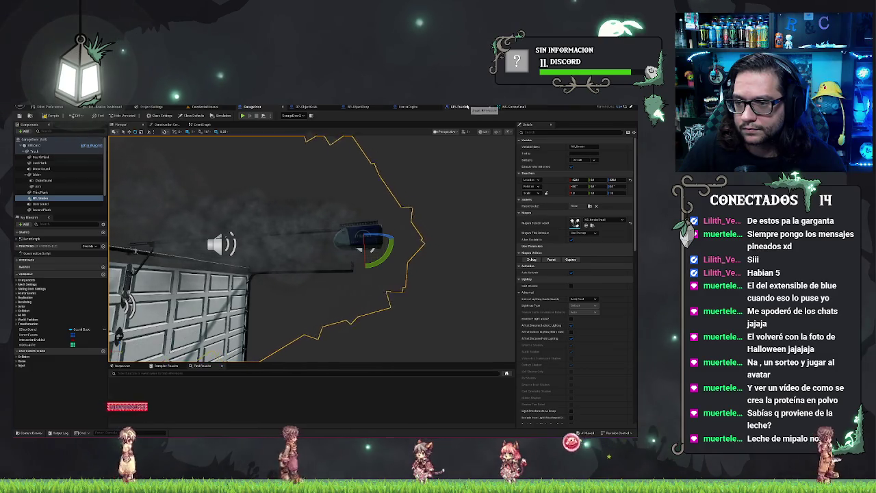
- Inspect the Apply Initial Forces, Wind Force and Solve Forces and Velocity modules
click(515, 107)
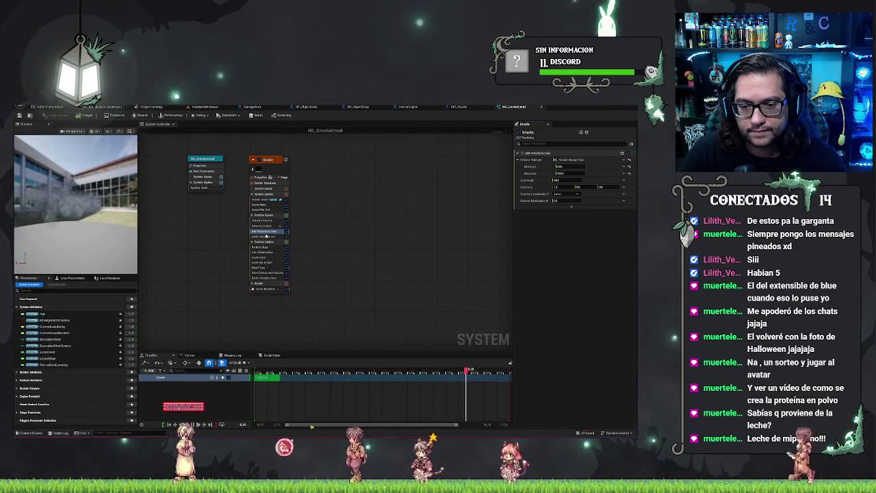
click(274, 237)
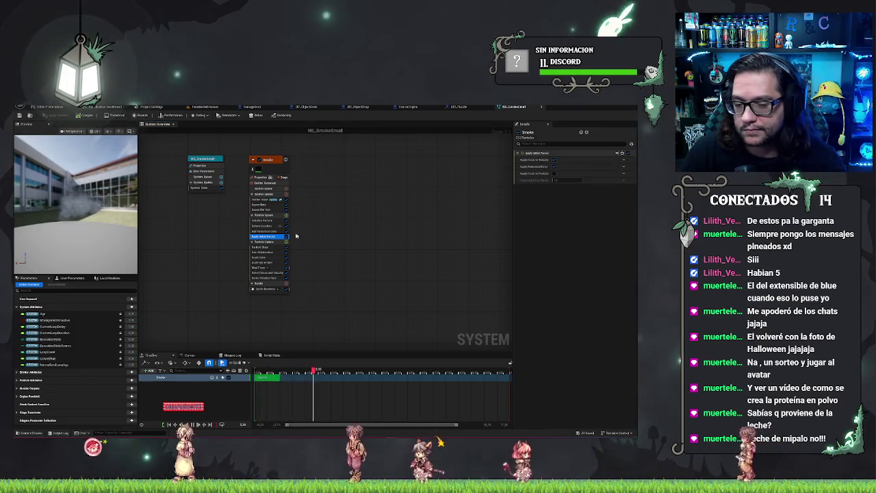
click(259, 268)
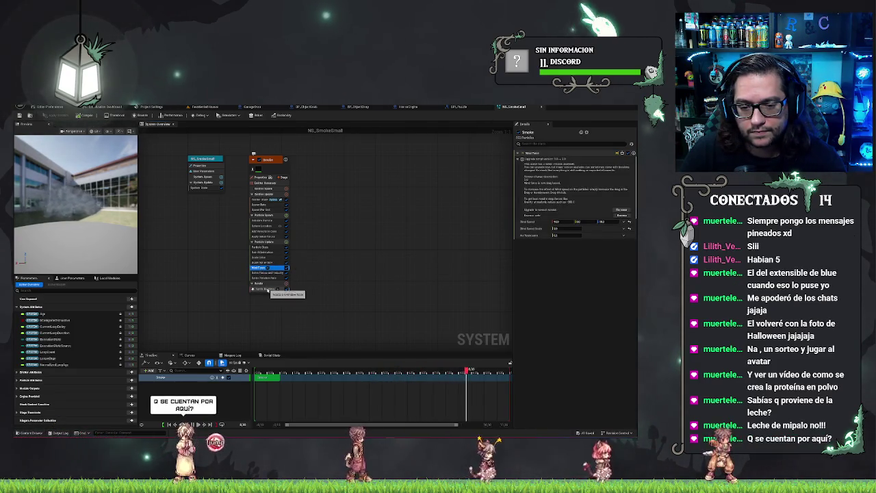
click(272, 272)
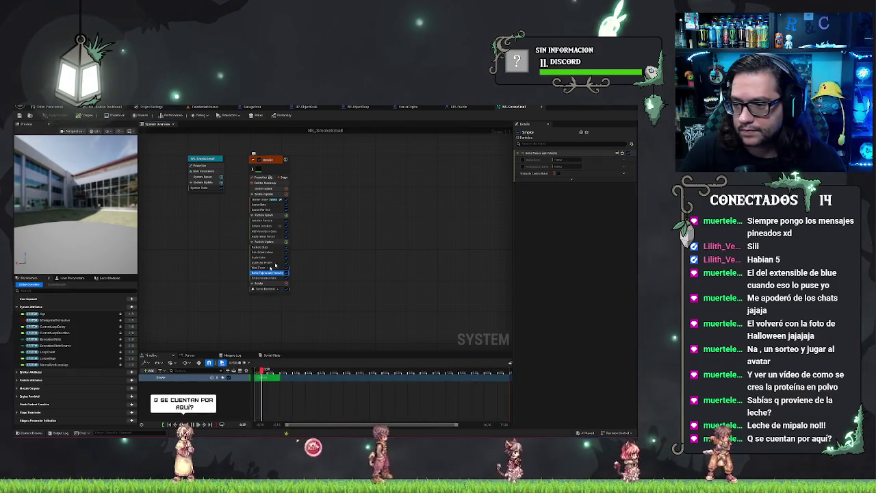
click(571, 179)
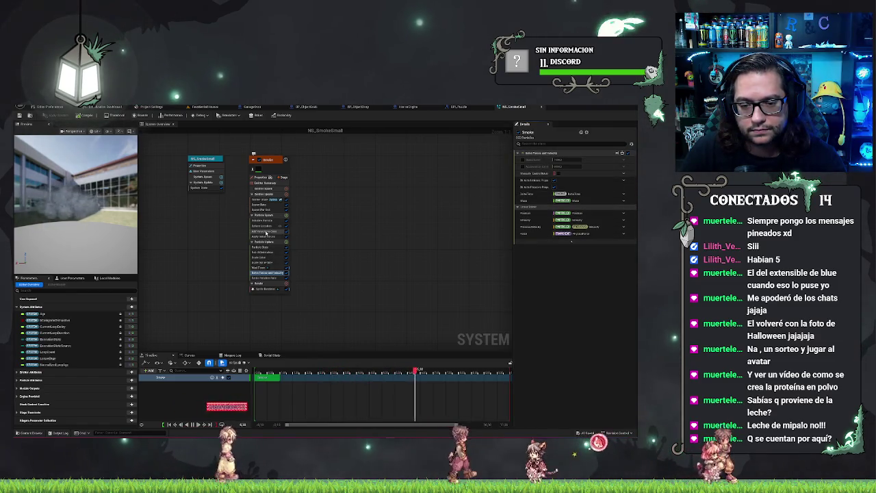
click(268, 236)
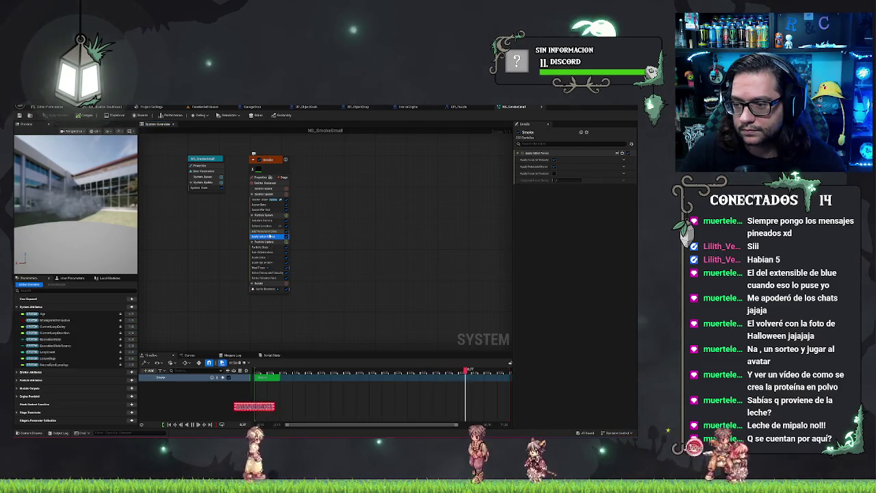
click(260, 242)
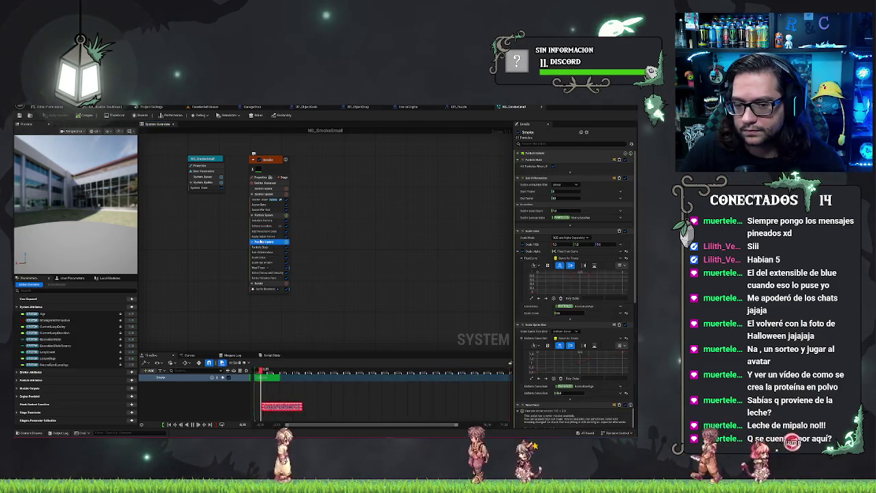
click(263, 236)
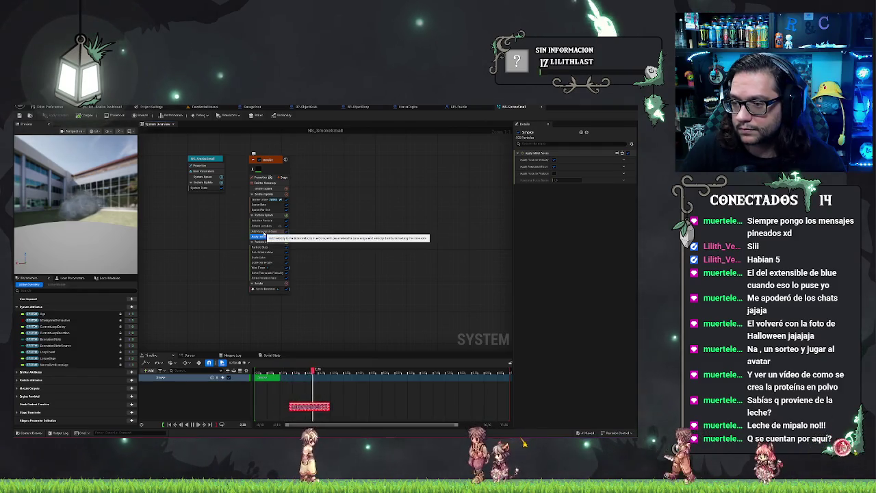
- Enter new minimum and maximum velocity strengths in Add Velocity in Cone
click(264, 231)
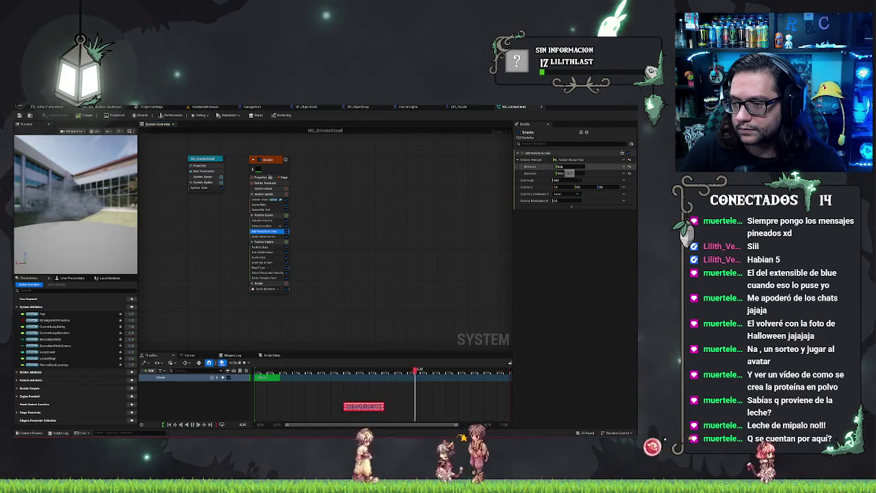
click(565, 173)
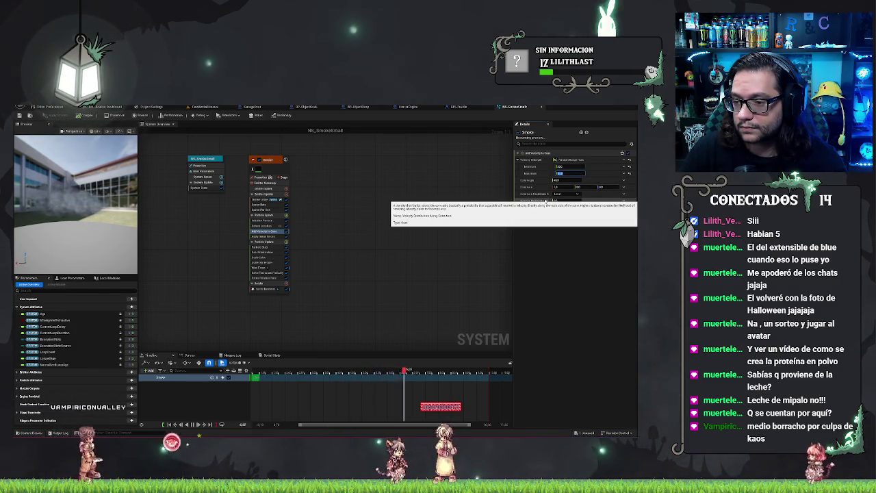
key(Return)
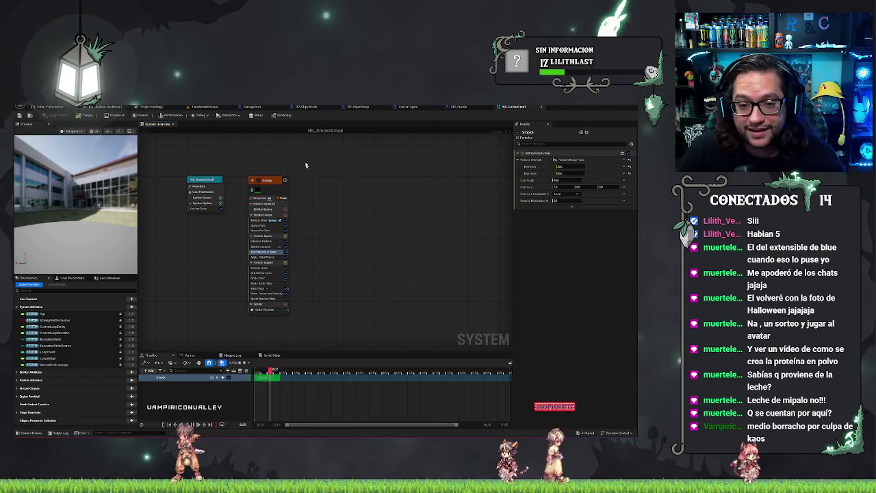
click(211, 182)
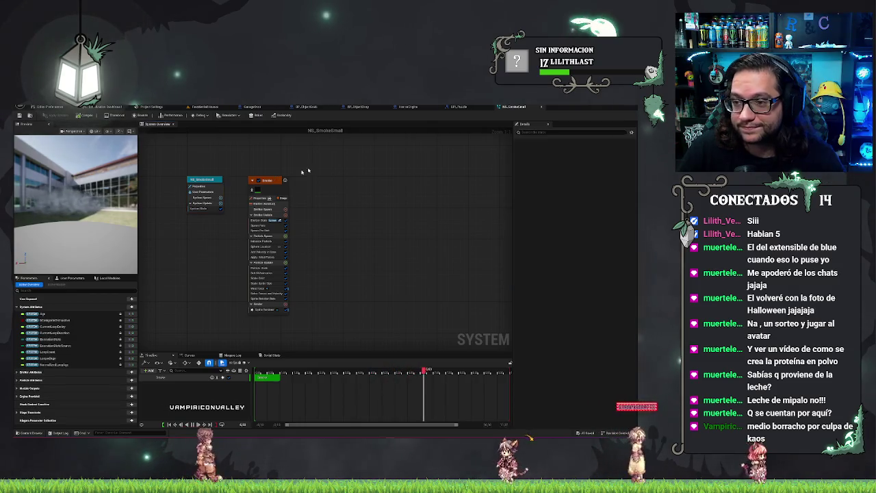
click(258, 107)
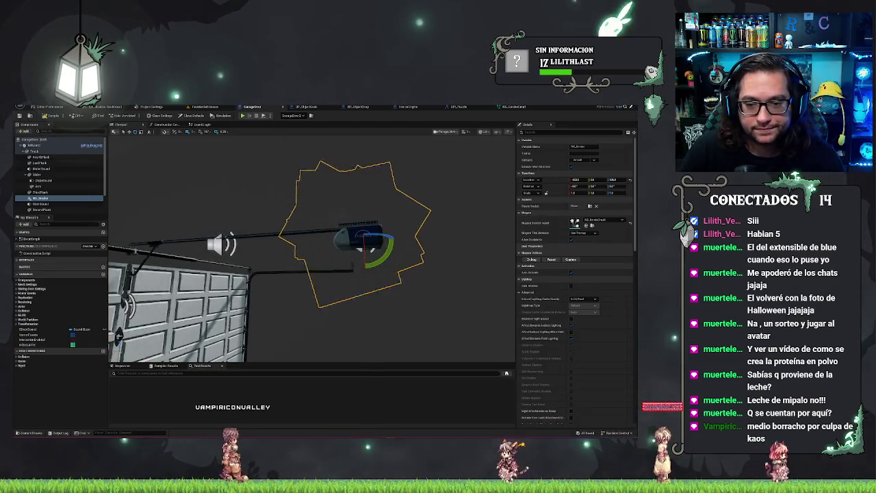
mouse_move(274, 239)
mouse_down()
mouse_move(226, 225)
mouse_move(247, 205)
mouse_move(200, 164)
mouse_move(342, 260)
mouse_move(401, 286)
mouse_up()
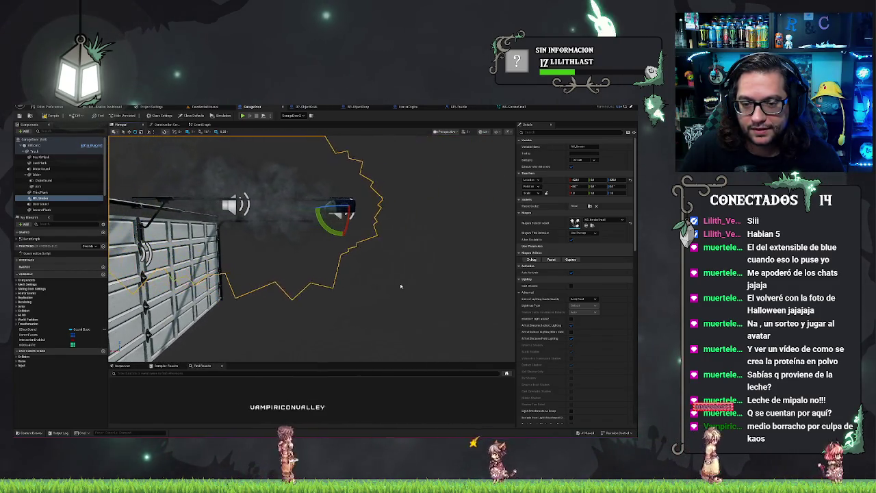
drag(392, 280, 517, 316)
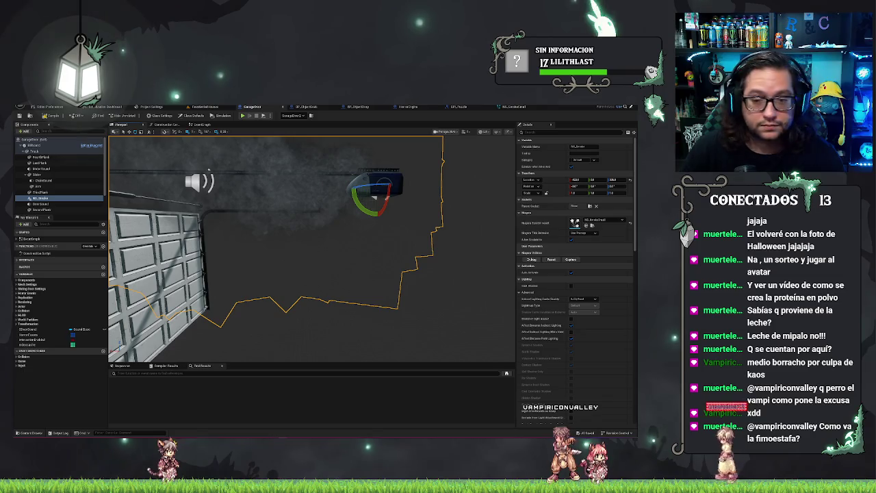
drag(337, 234, 458, 229)
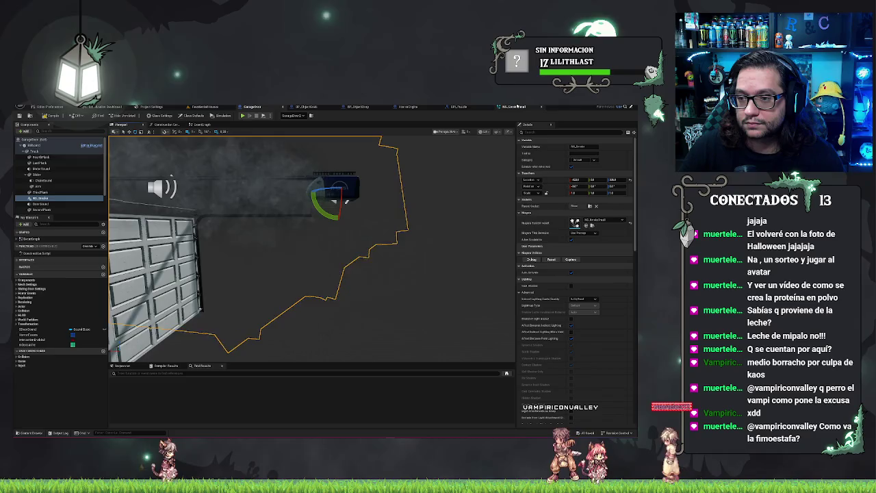
click(515, 107)
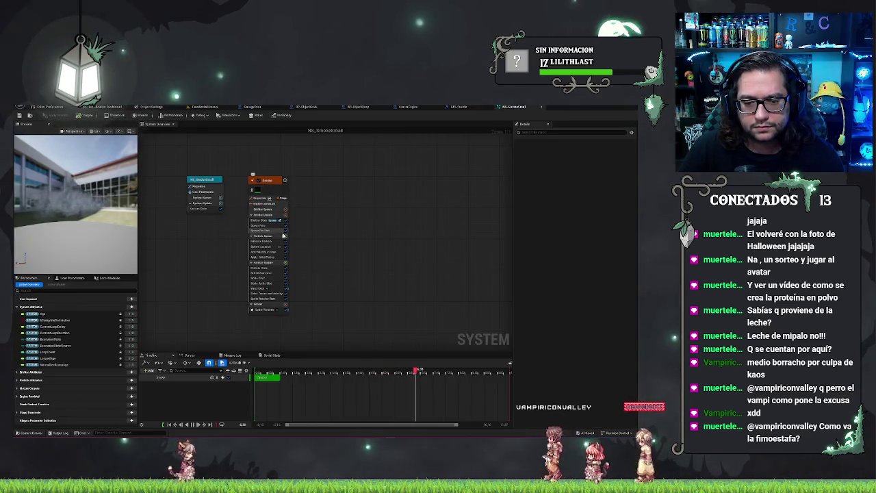
- Set the Initialize Particle colour to full 1.0 white
click(259, 241)
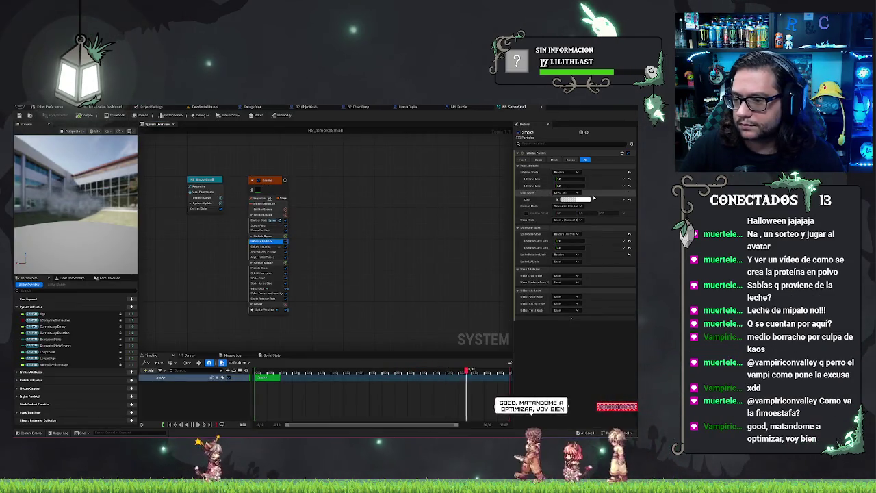
click(582, 199)
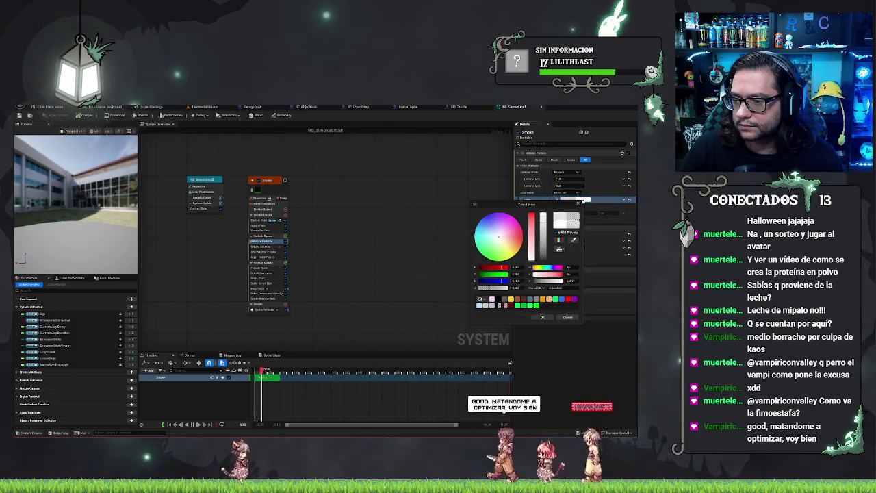
click(543, 215)
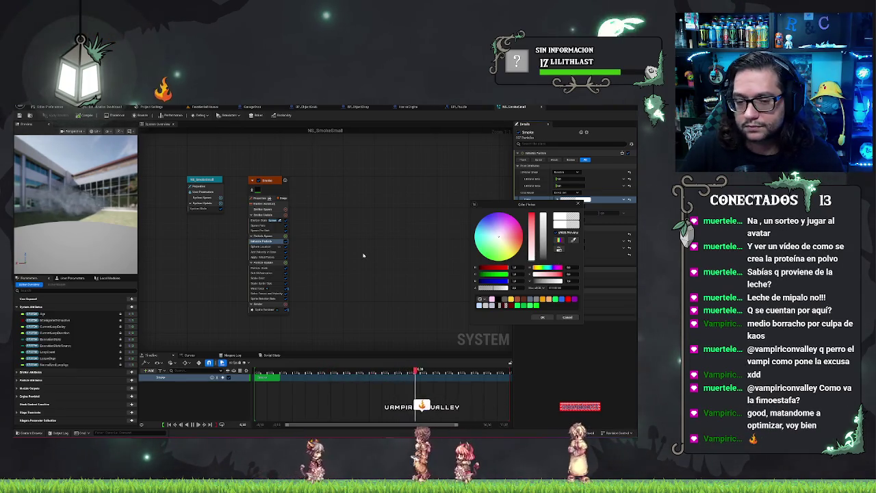
click(263, 215)
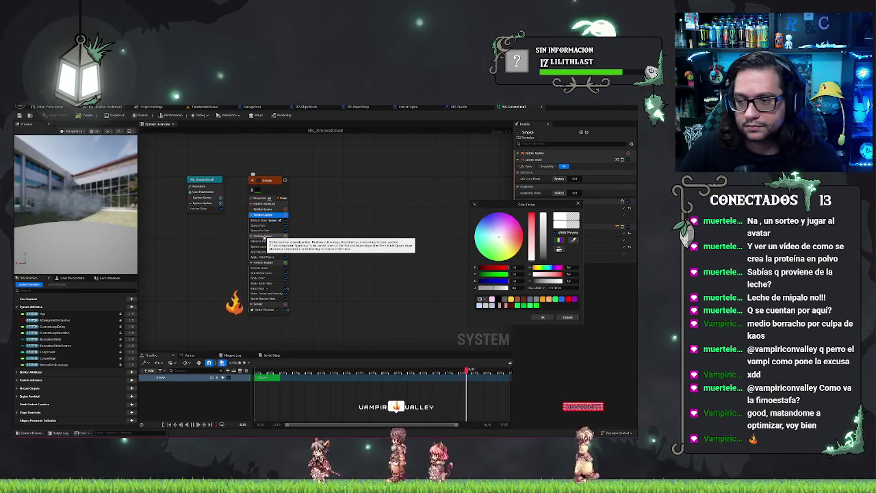
click(264, 236)
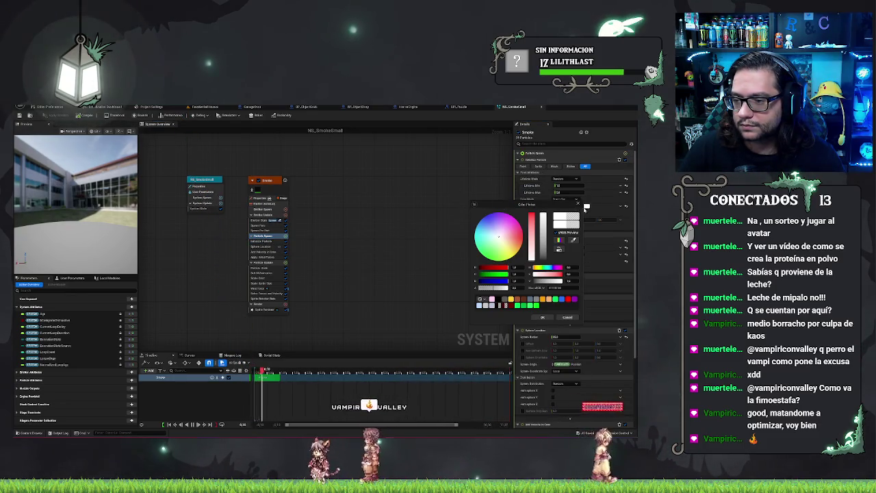
click(578, 203)
click(556, 205)
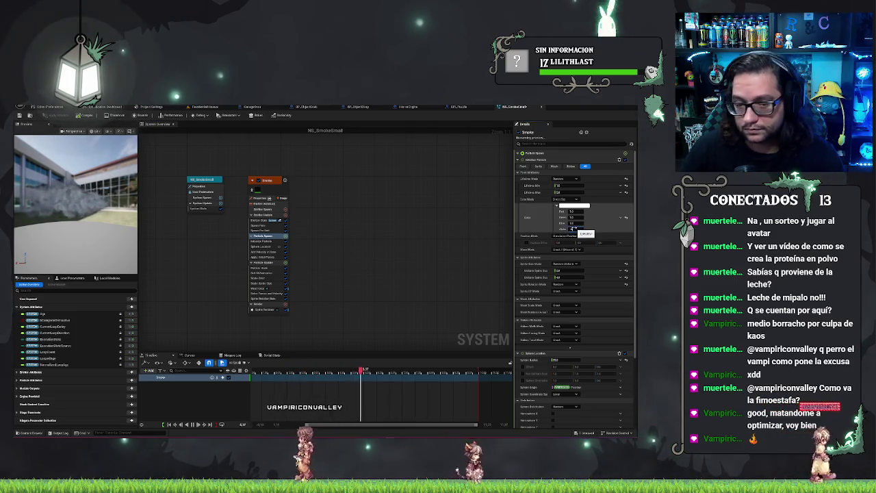
- Locate the Sprite Renderer's M_Smoke material among the project assets
click(264, 309)
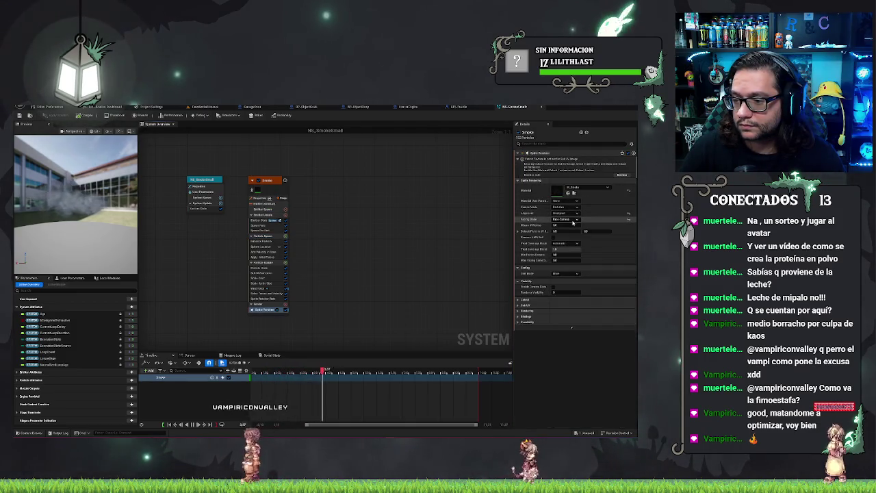
click(587, 187)
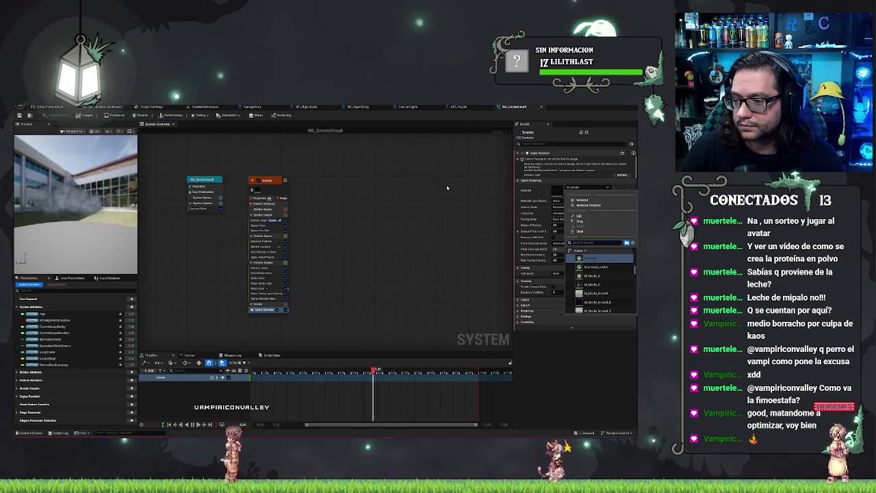
click(590, 190)
click(573, 193)
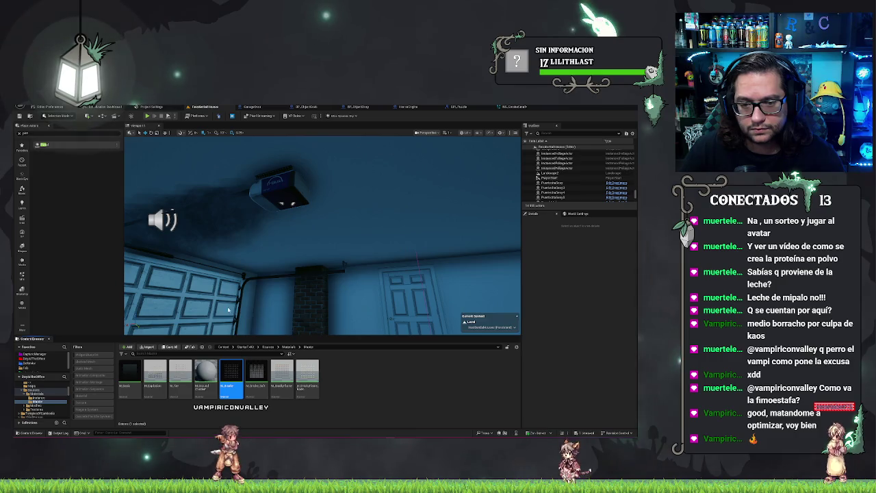
- Open and look over the M_Smoke material graph, then return to NS_SmokeSmall
double_click(231, 373)
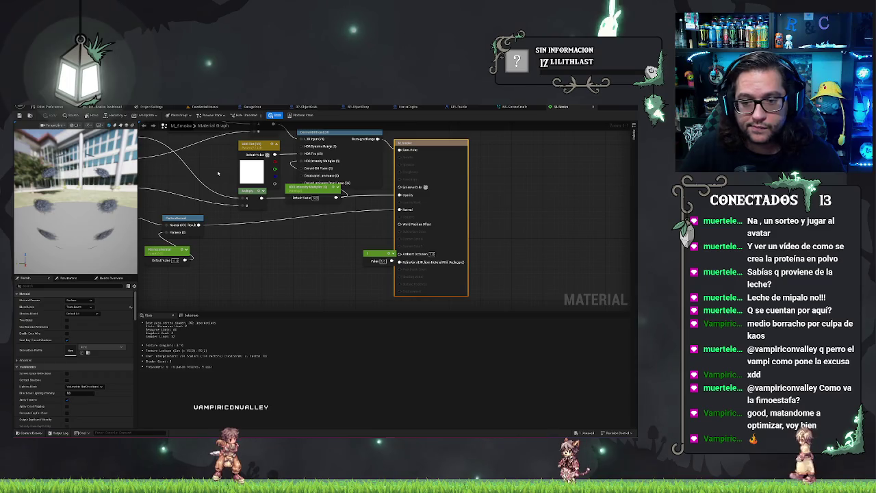
drag(218, 173, 324, 209)
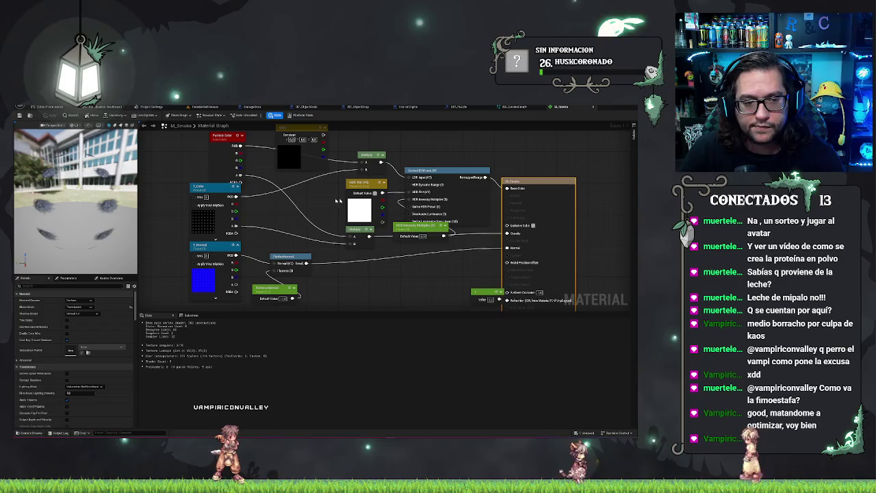
drag(96, 178, 107, 213)
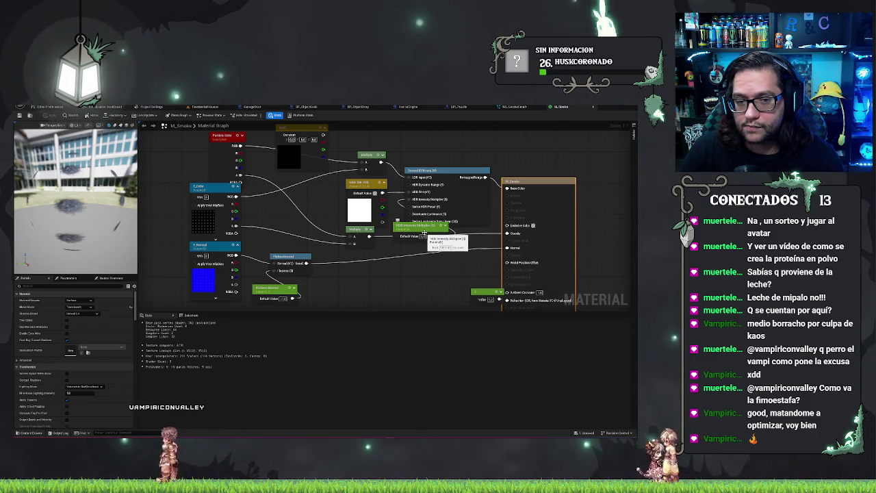
drag(424, 235, 429, 279)
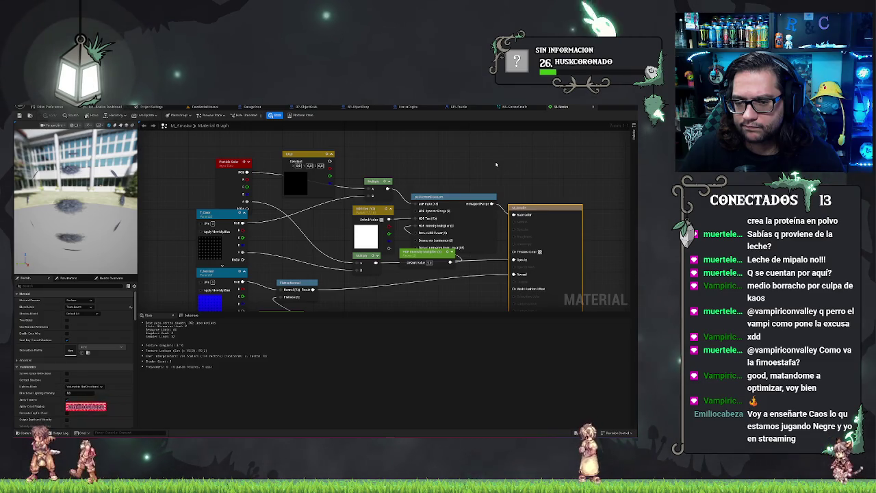
click(524, 109)
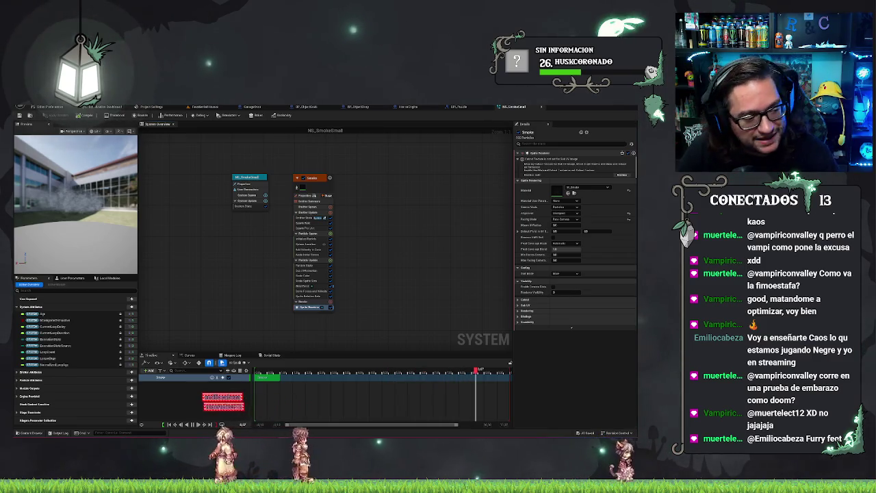
- Face the garage wall, select the pistol on the trash bin, and clear the 'clip' search
click(207, 108)
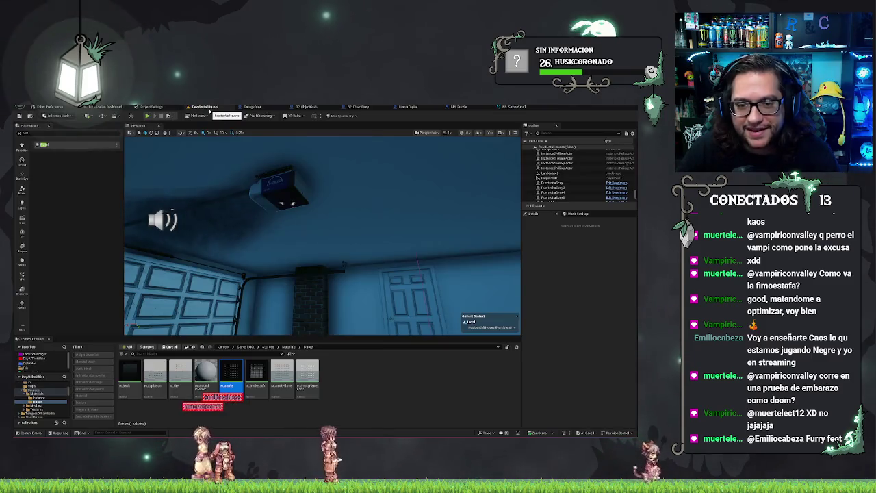
mouse_move(321, 232)
mouse_down()
mouse_move(260, 246)
mouse_move(259, 262)
mouse_move(275, 262)
mouse_up()
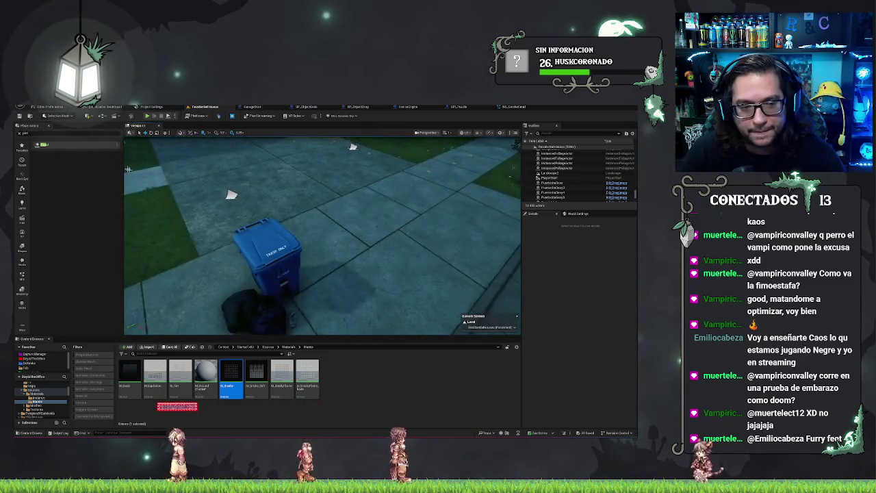
click(270, 230)
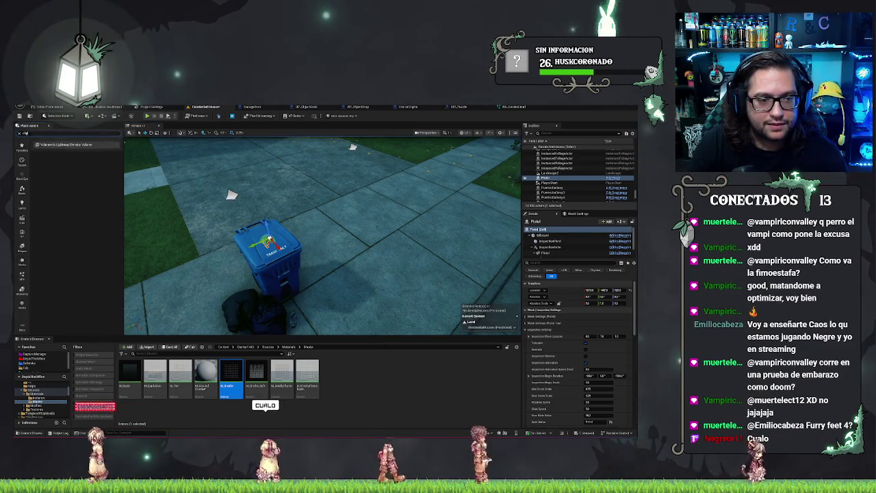
text(clip)
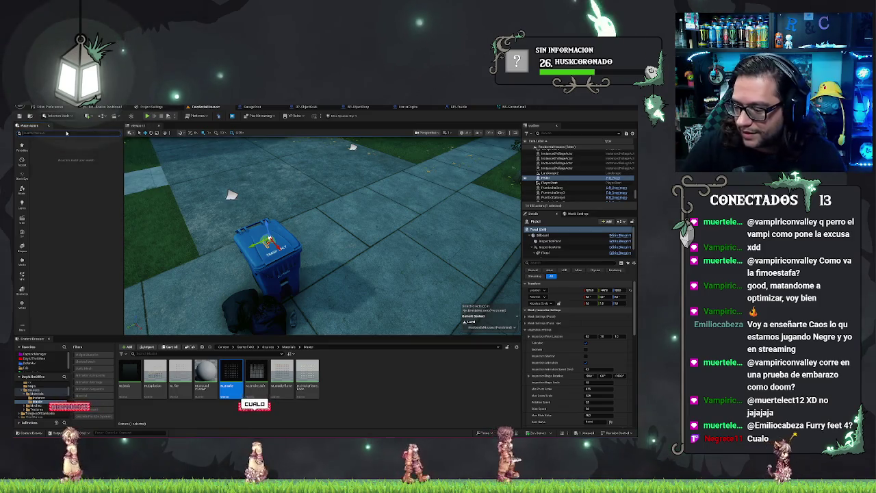
key(BackSpace)
key(BackSpace)
key(BackSpace)
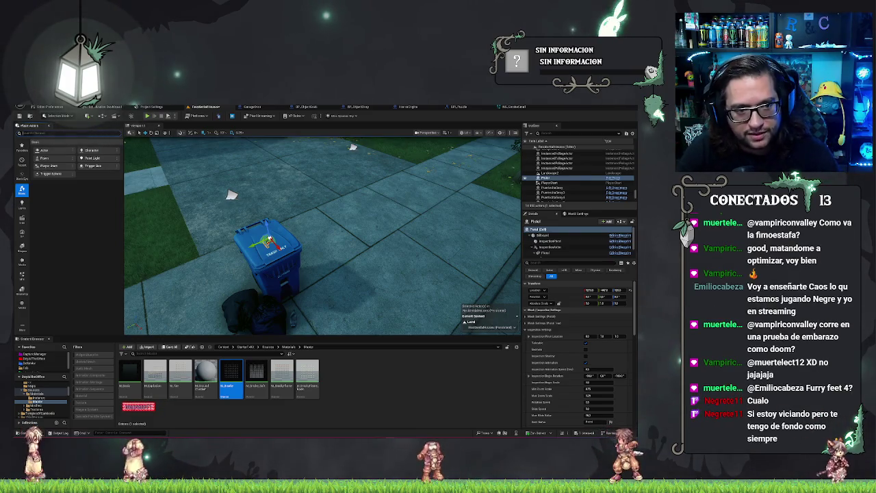
- Place BP_Demon and BP_Demon2 on the sidewalk beside the blue trash bin
text(decal)
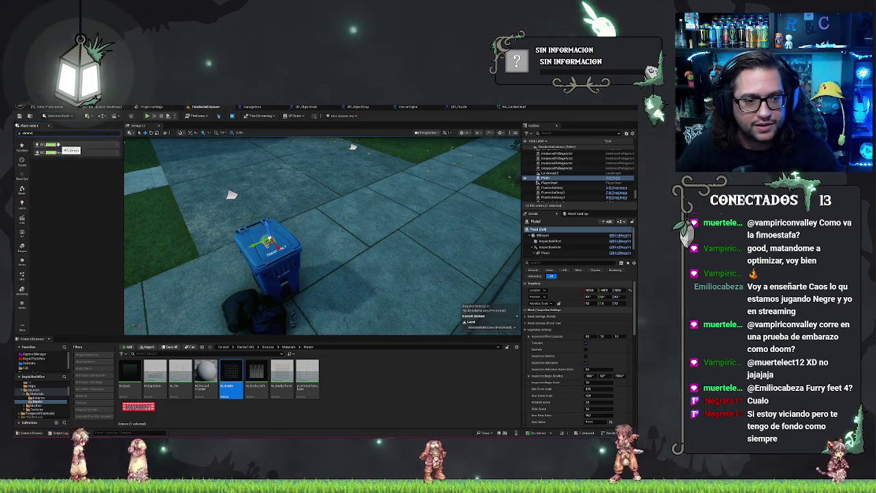
drag(354, 181, 358, 180)
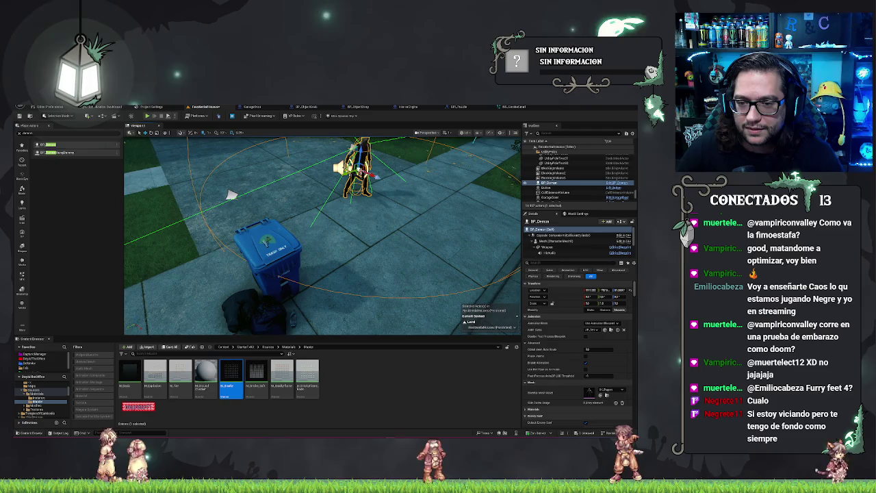
mouse_move(51, 145)
mouse_down()
mouse_move(410, 198)
mouse_move(379, 242)
mouse_up()
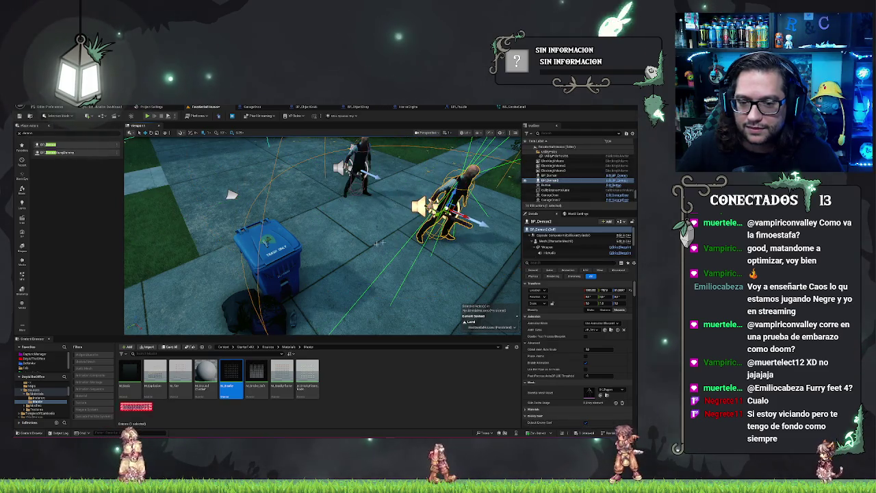
right_click(177, 304)
click(198, 298)
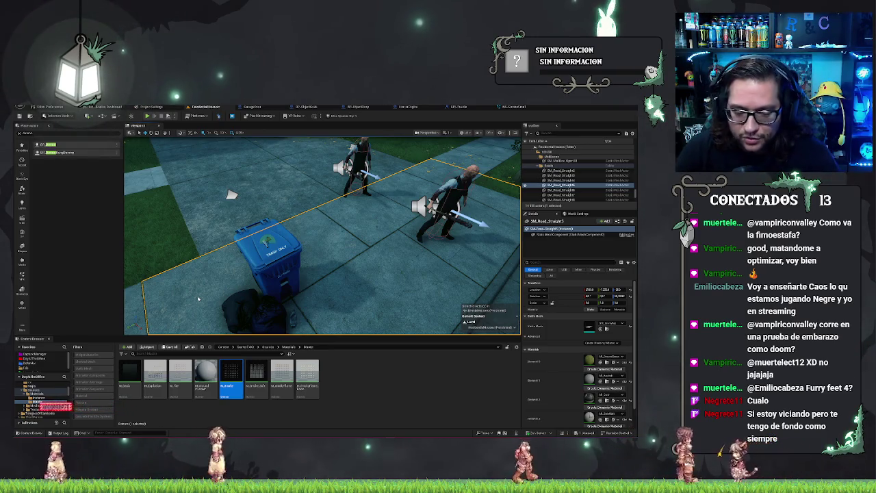
key(alt+p)
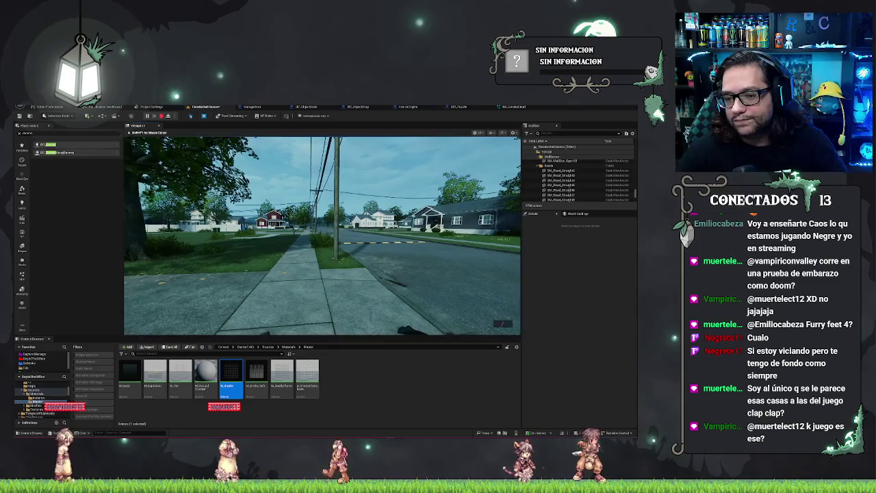
key(w)
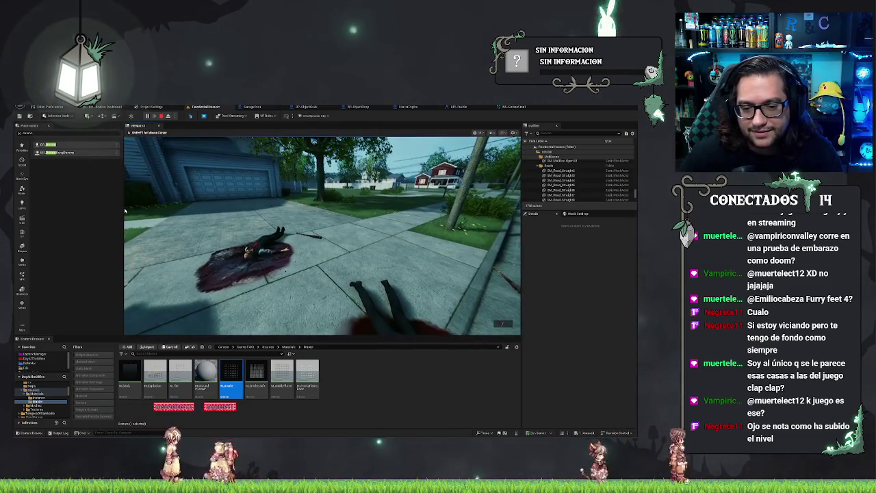
key(Escape)
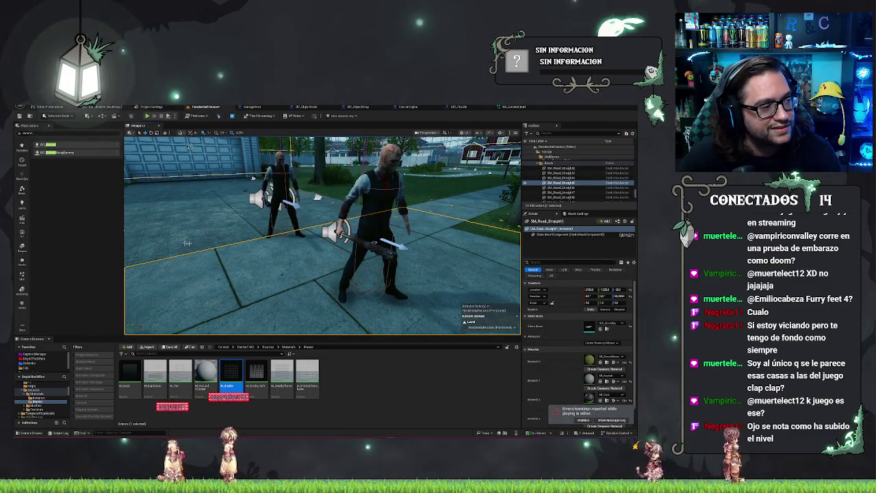
key(ctrl+e)
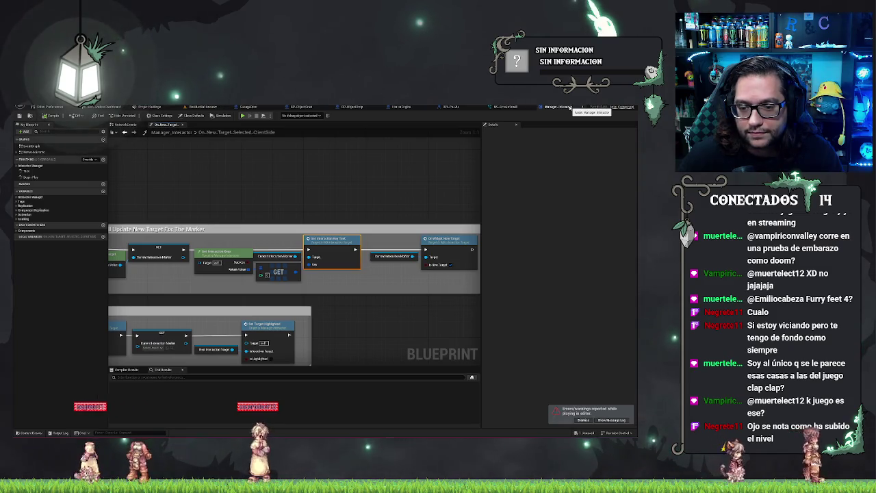
click(579, 107)
click(208, 107)
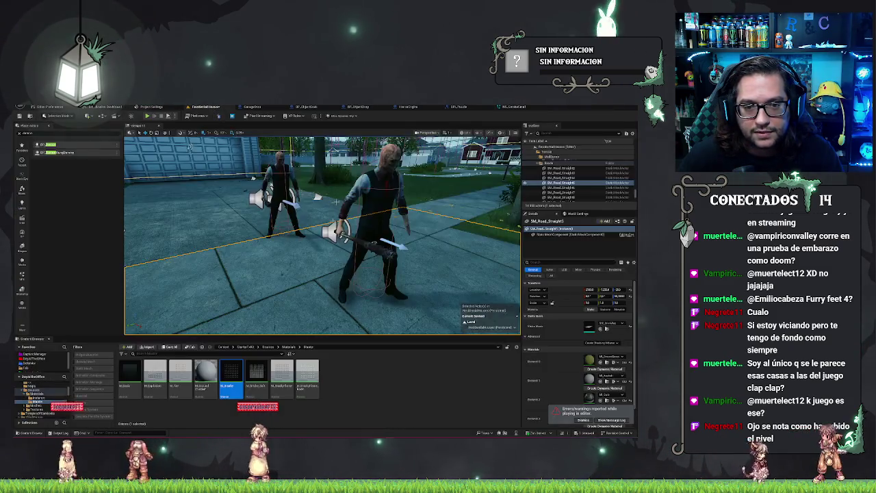
right_click(355, 300)
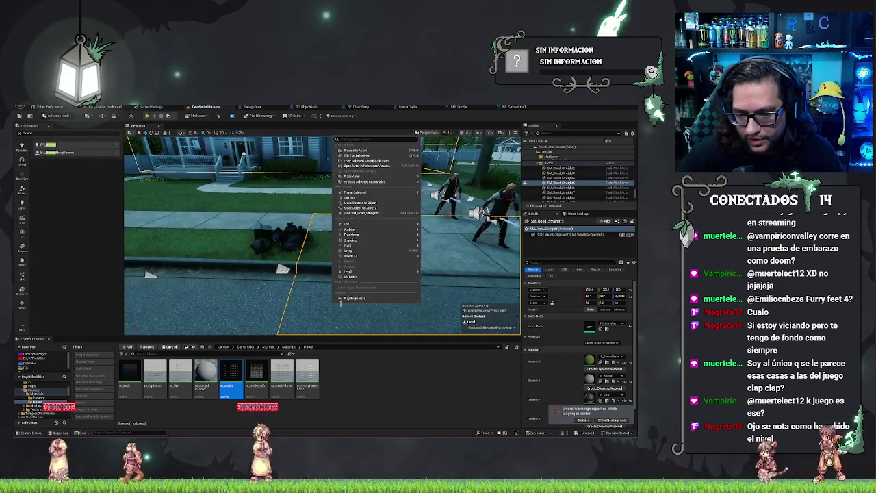
click(355, 300)
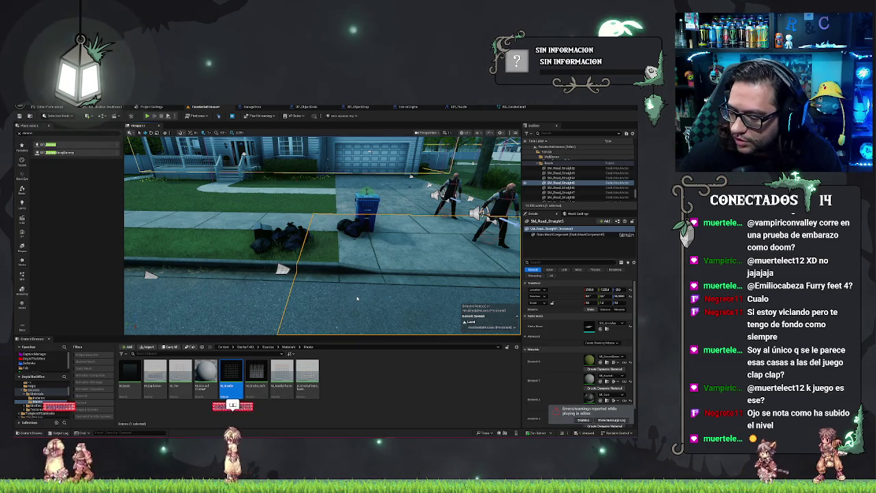
key(alt+p)
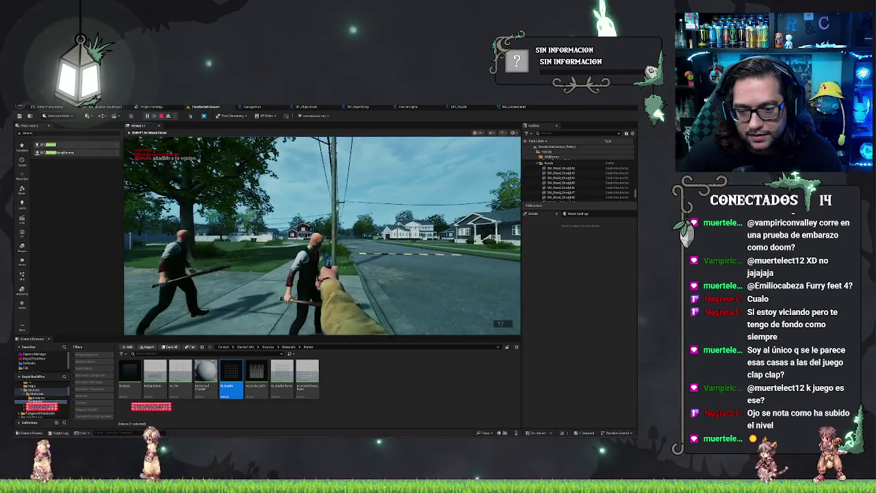
click(322, 235)
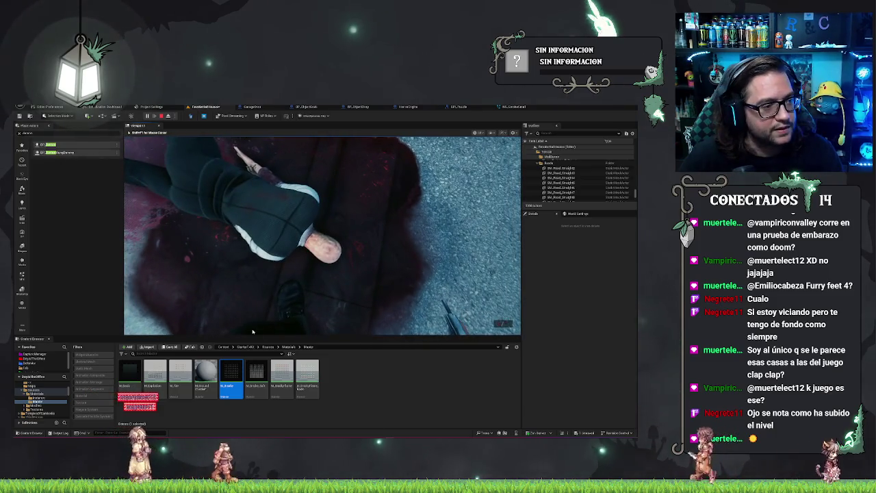
key(Escape)
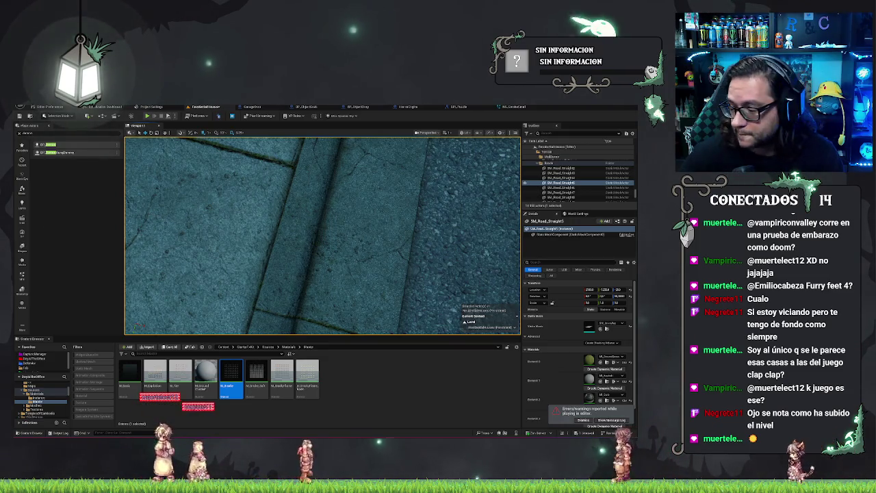
- Delete both test characters beside the trash bin and save the garage level map
key(f)
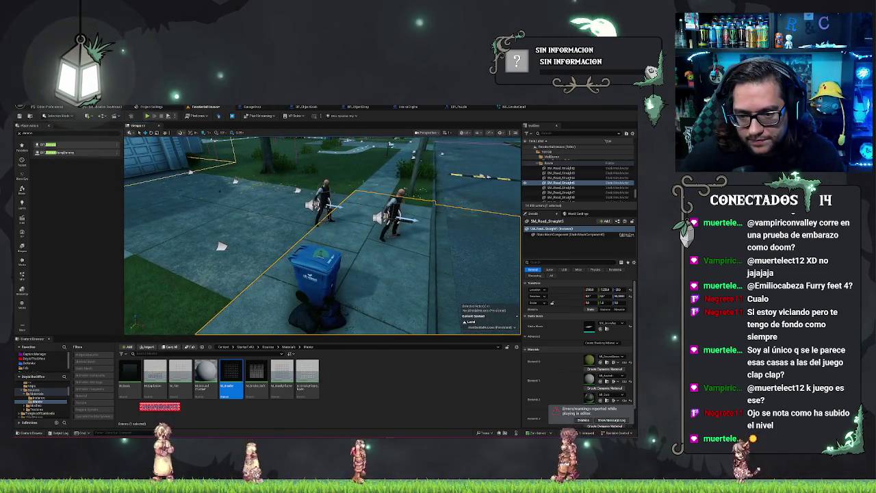
click(315, 270)
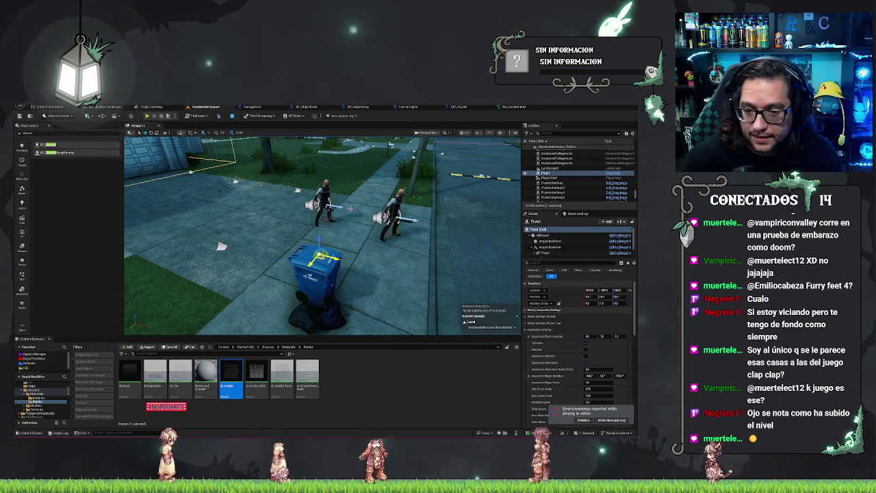
click(394, 214)
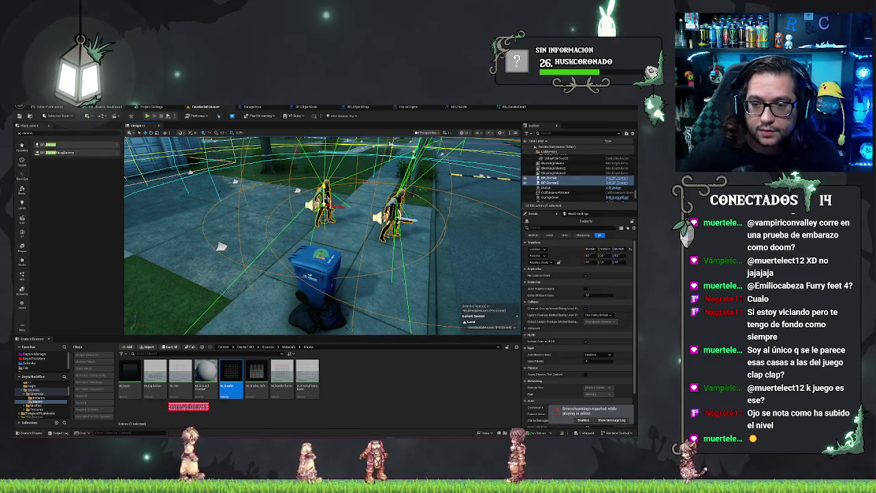
key(Delete)
key(ctrl+s)
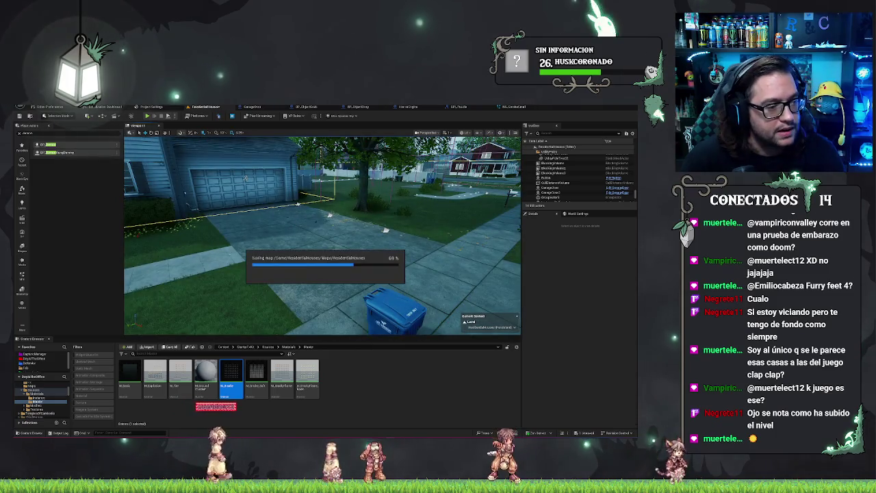